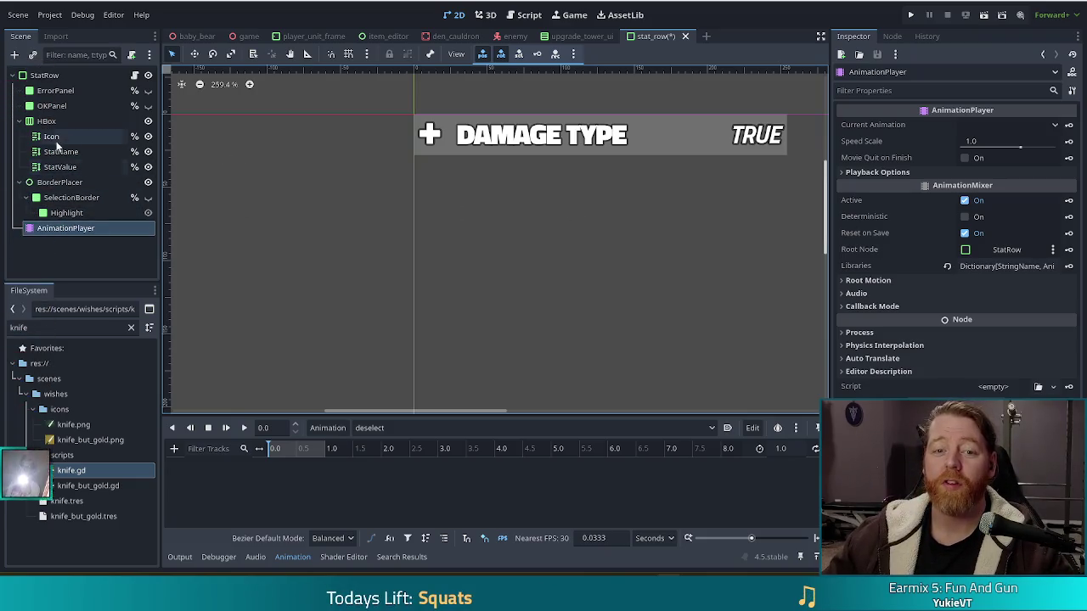
# Change the Icon node's Mouse Filter from Stop to Ignore and save stat_row
pyautogui.click(51, 137)
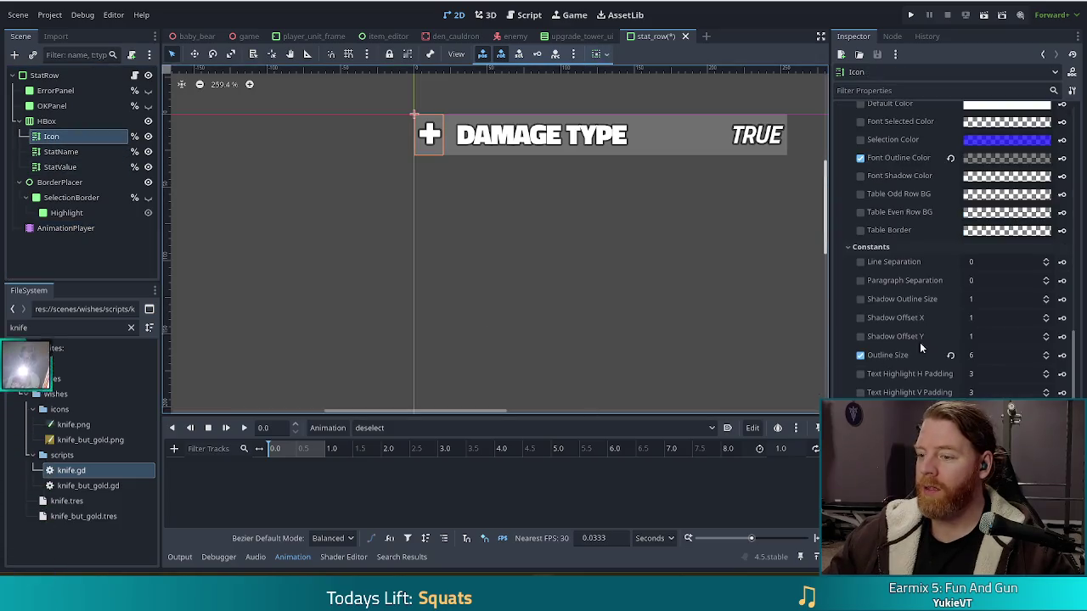
pyautogui.scroll(-4, 933, 319)
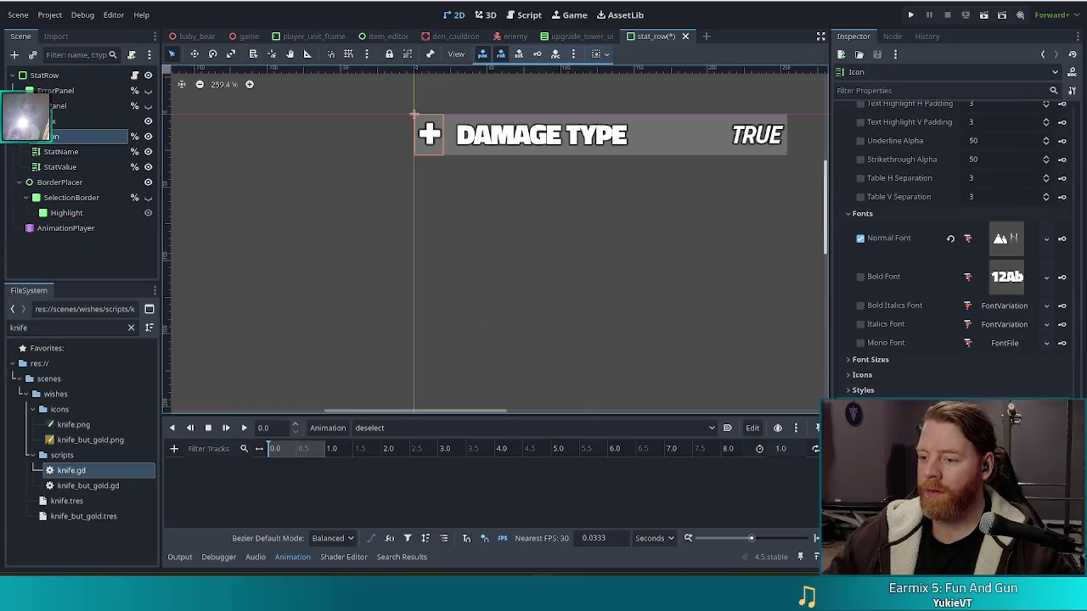
pyautogui.scroll(6, 877, 340)
pyautogui.click(883, 269)
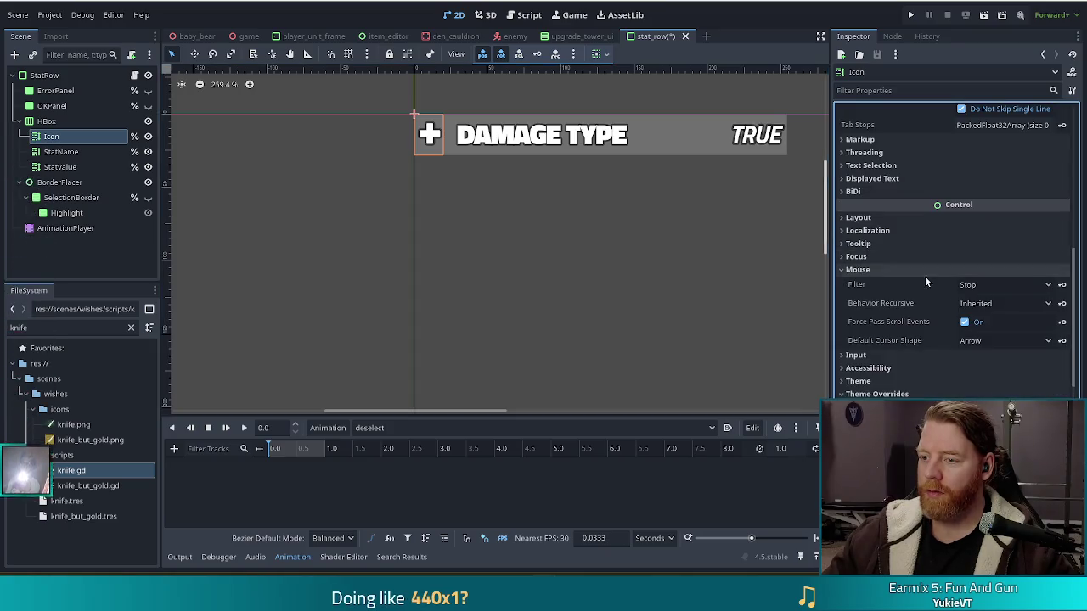
pyautogui.click(985, 285)
pyautogui.click(859, 331)
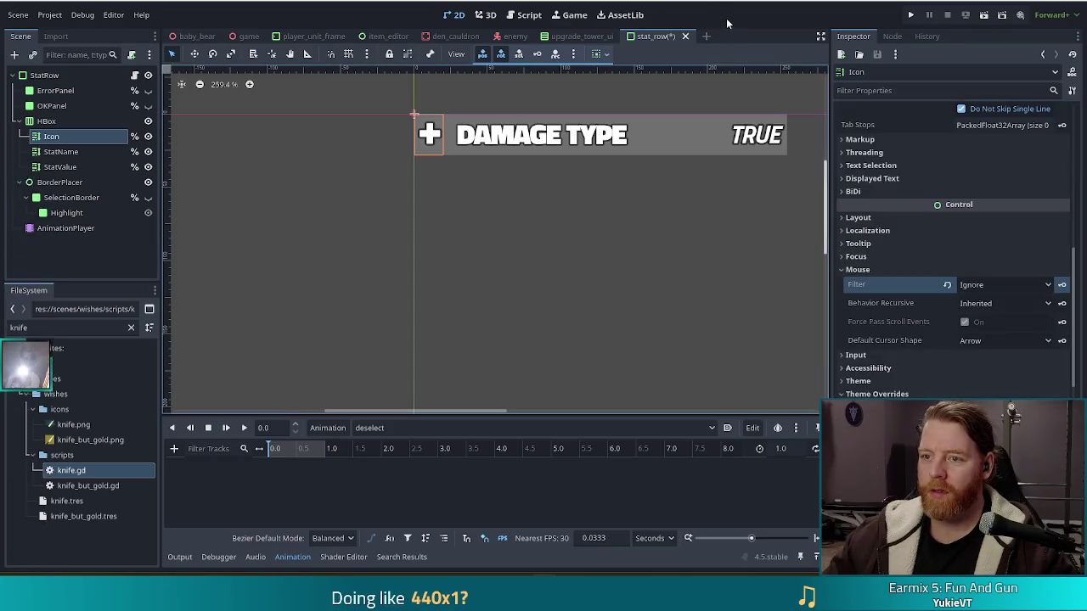
pyautogui.hotkey('ctrl', 's')
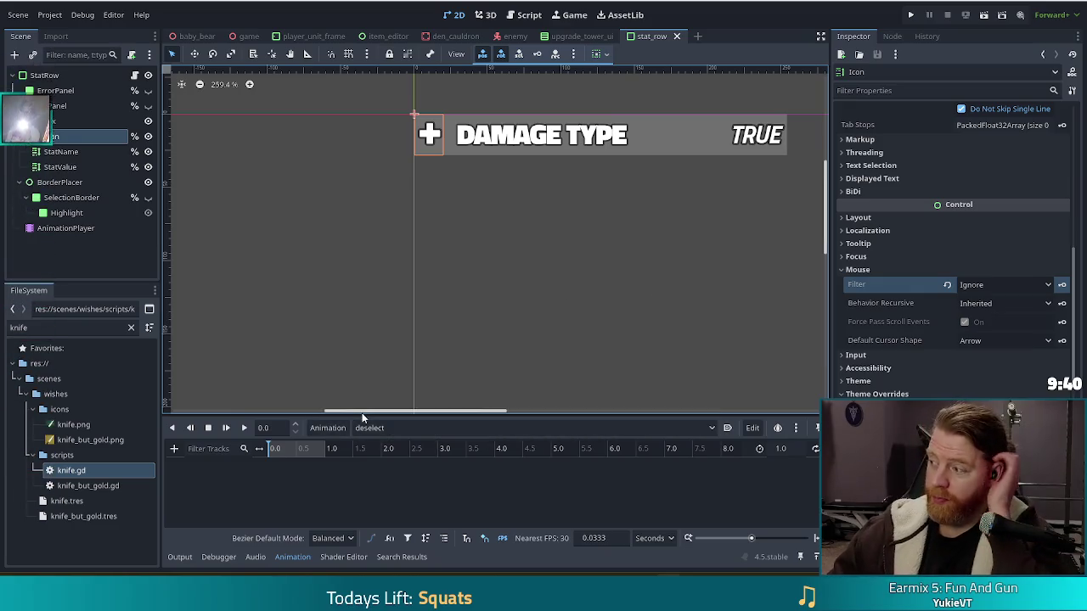
# Open the Animation dropdown to list the deselect, glow and select animations
pyautogui.click(423, 430)
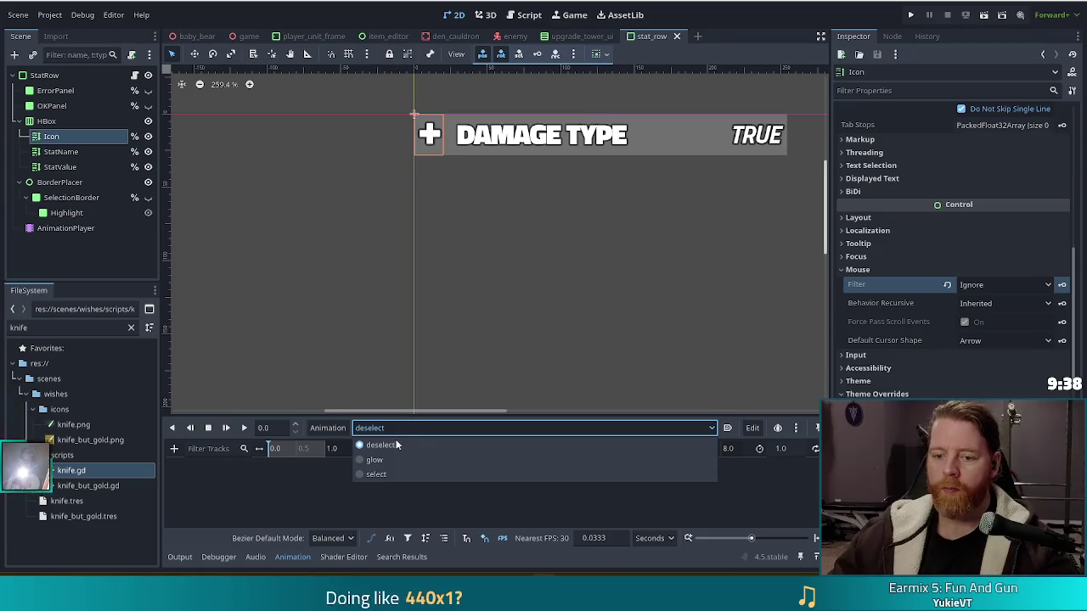
# Switch to glow, enable Autoplay on Load, save, and key the Icon's Modulate
pyautogui.click(361, 460)
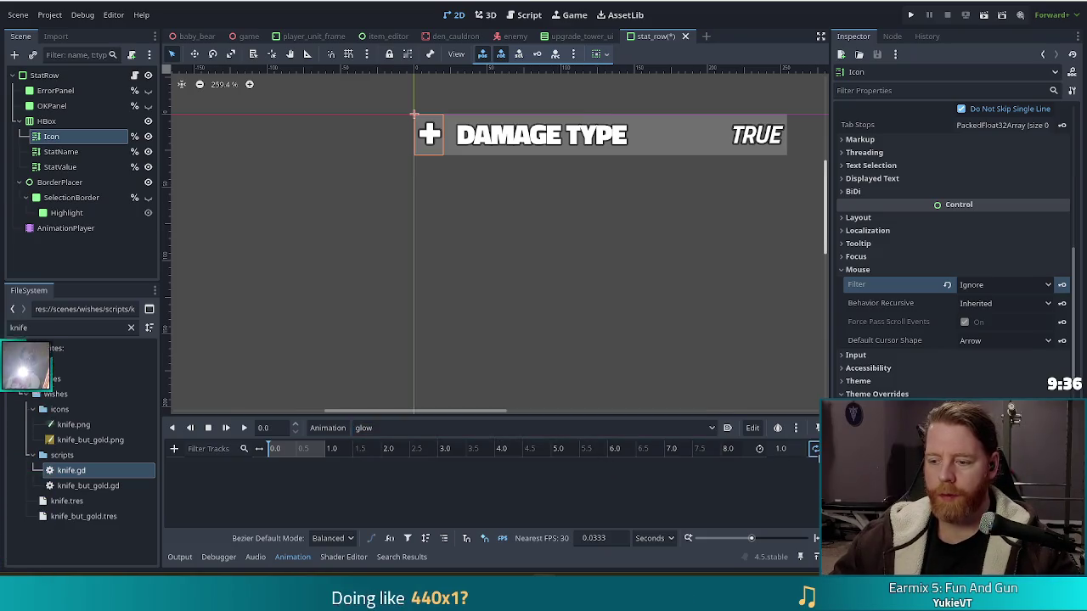
pyautogui.click(727, 429)
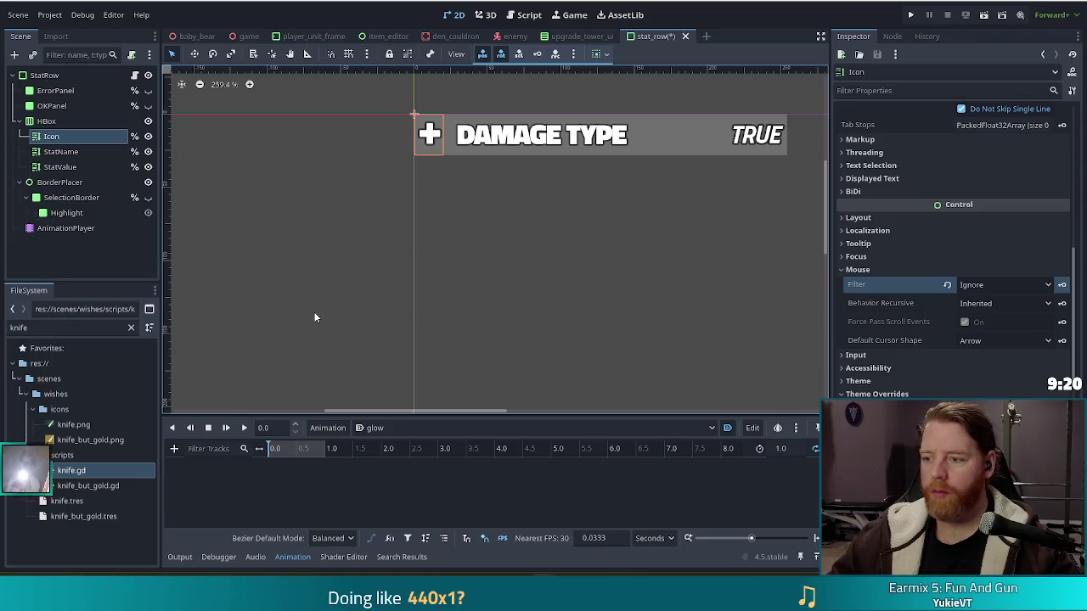
pyautogui.hotkey('ctrl', 's')
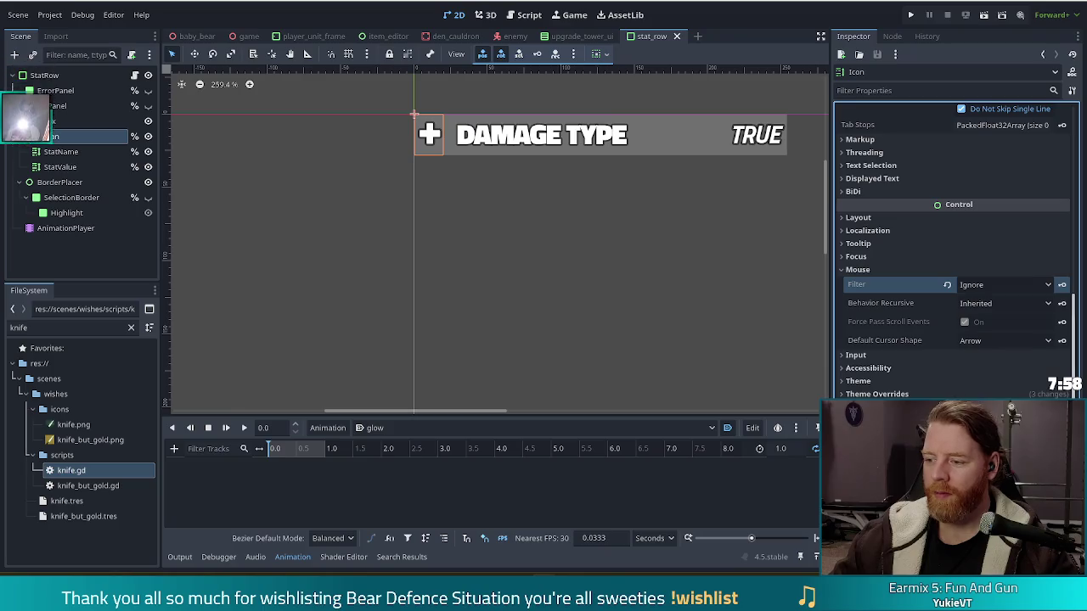
pyautogui.click(1061, 284)
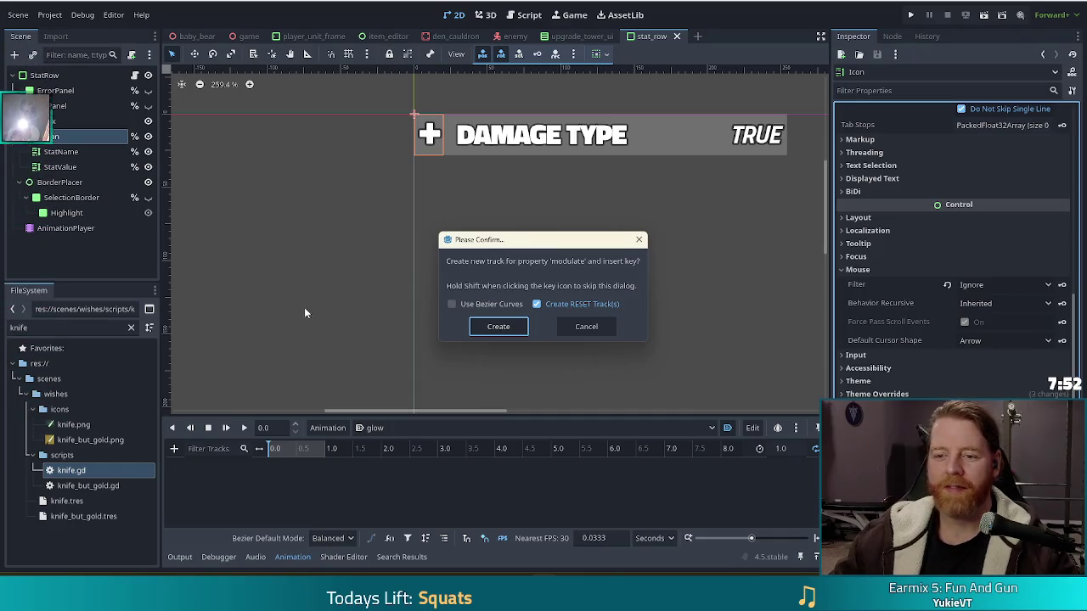
# Create the Icon modulate track in glow and add a second key at 0.5 seconds
pyautogui.click(514, 326)
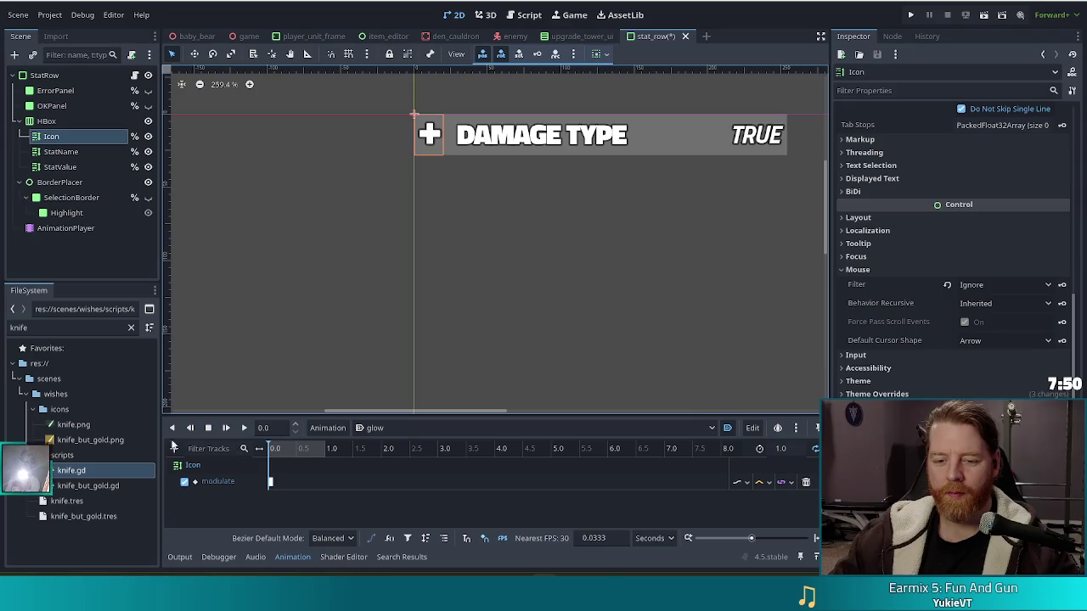
pyautogui.rightClick(297, 484)
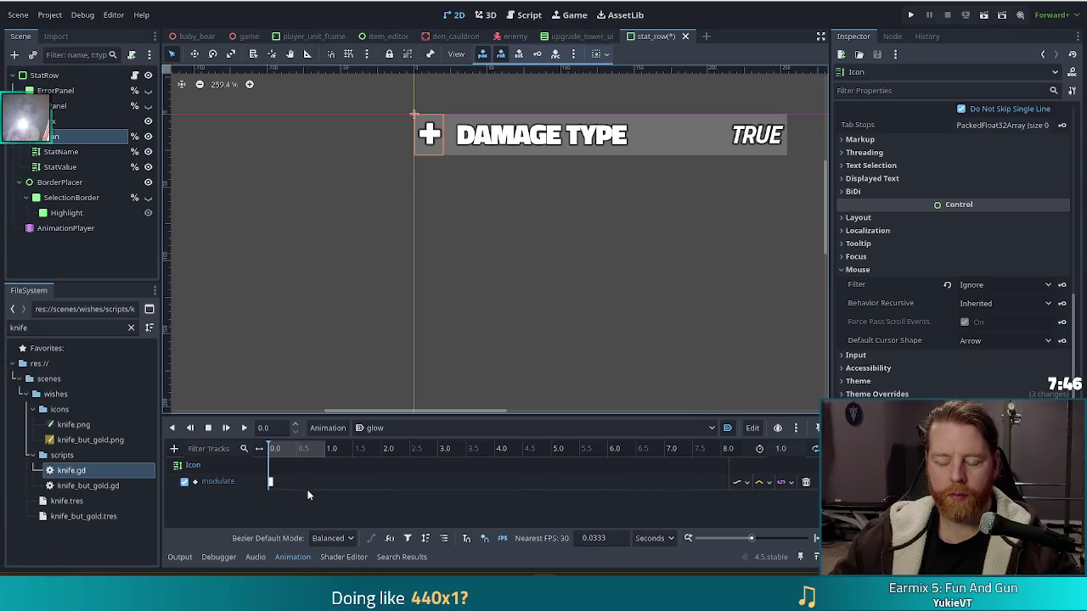
pyautogui.click(296, 483)
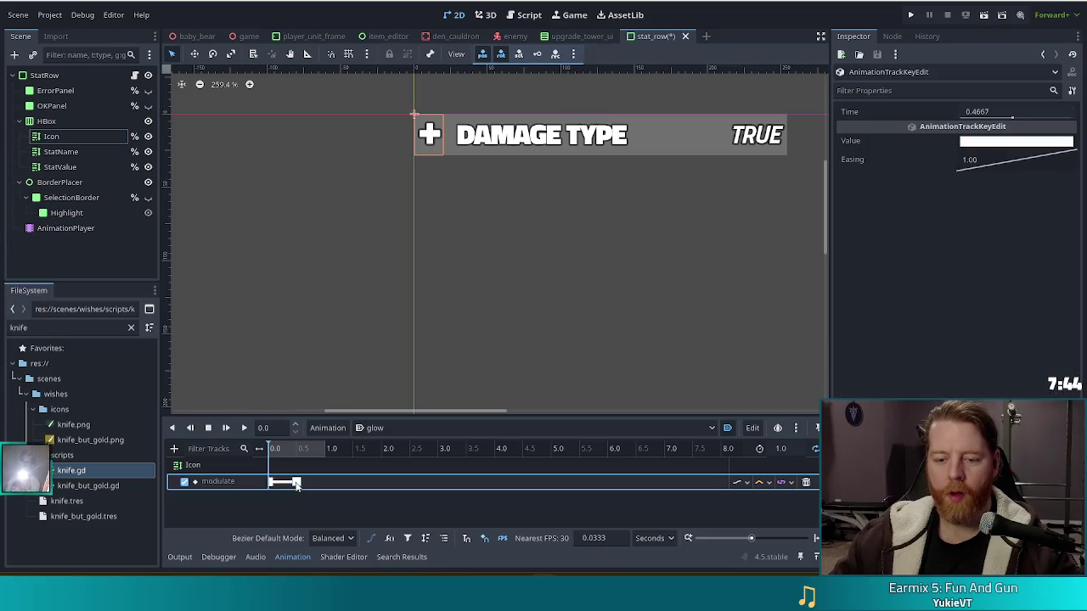
pyautogui.moveTo(296, 483); pyautogui.dragTo(298, 482)
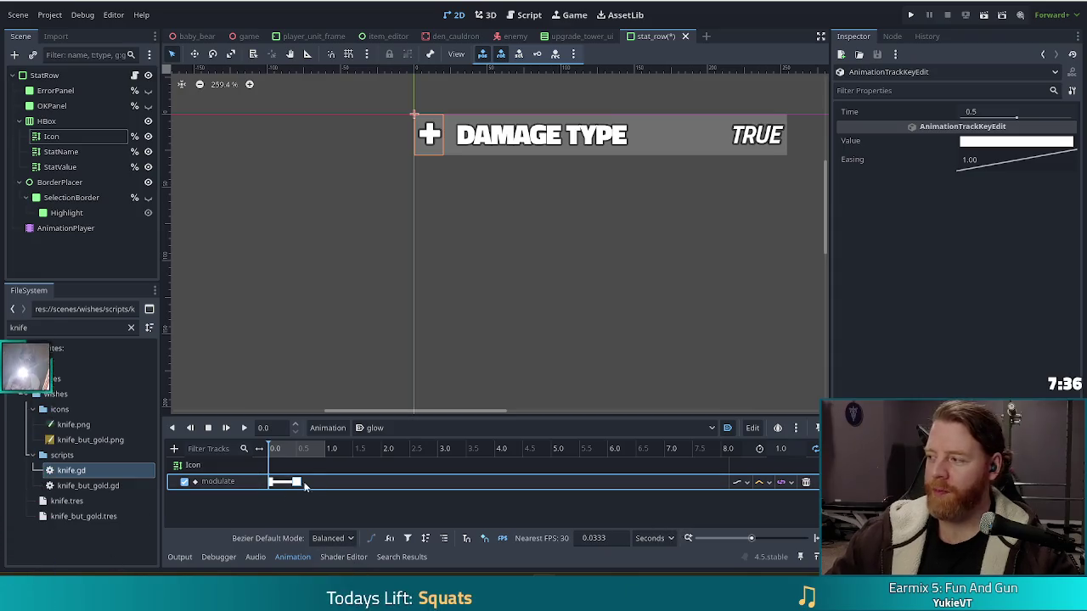
pyautogui.click(293, 454)
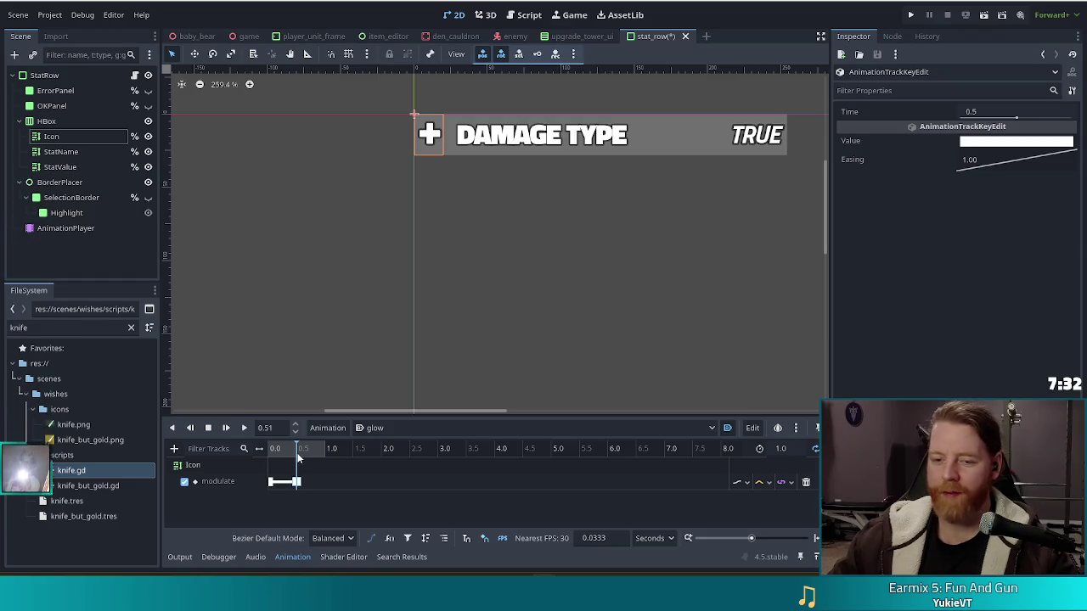
pyautogui.click(297, 483)
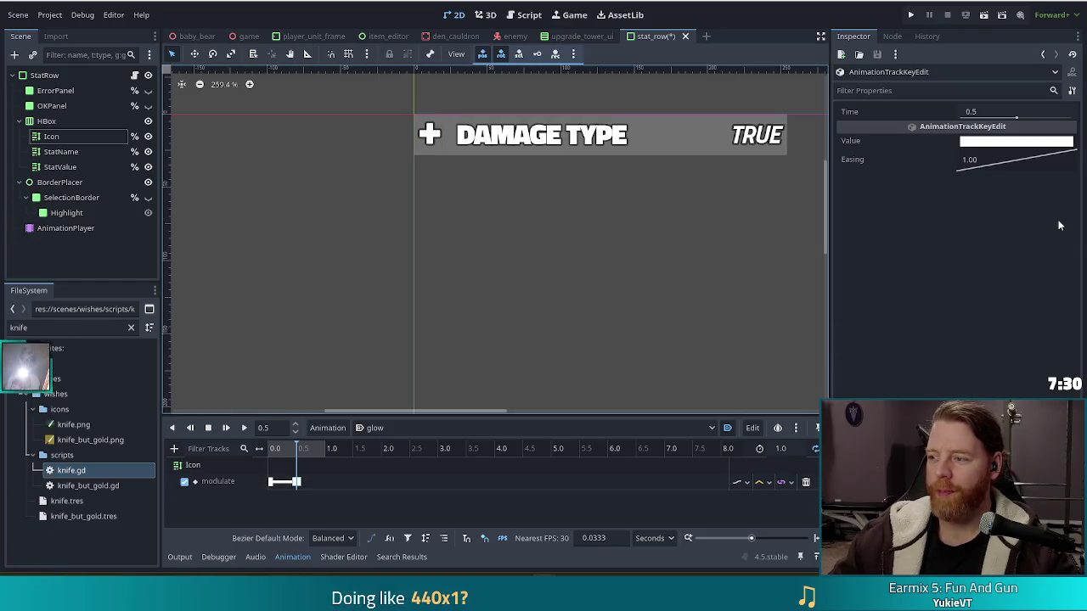
# Set the 0.5-second modulate key's value to bright green and save the scene
pyautogui.click(983, 143)
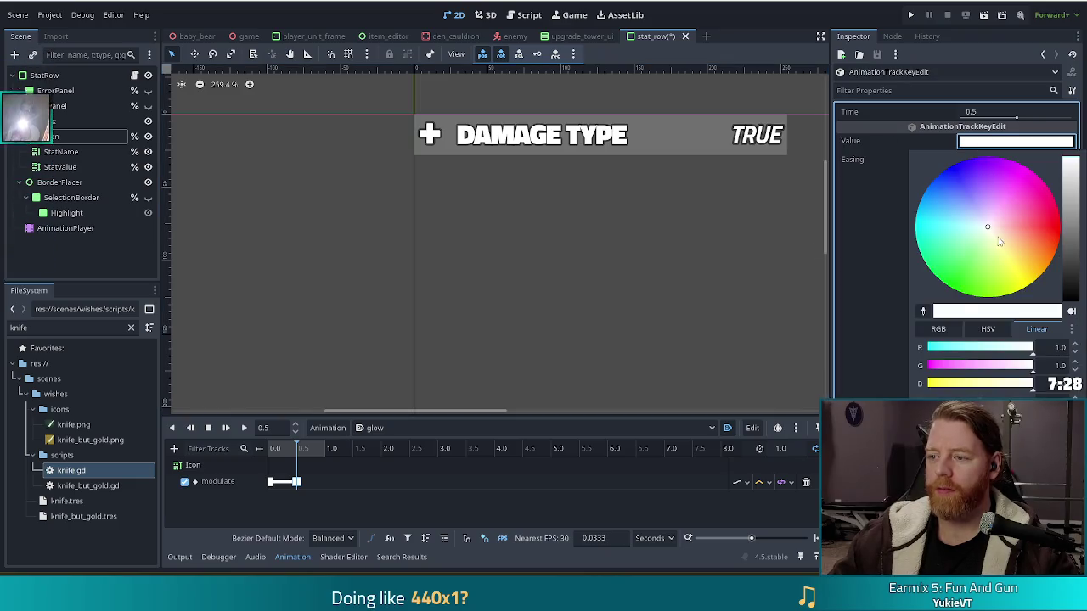
pyautogui.moveTo(997, 244); pyautogui.dragTo(955, 291)
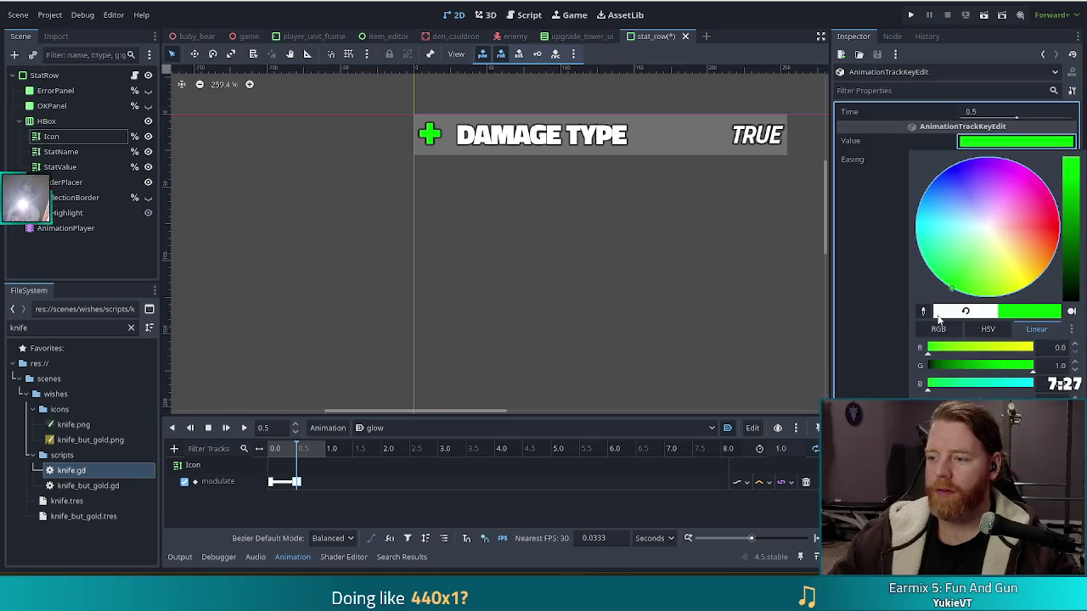
pyautogui.click(581, 332)
pyautogui.hotkey('ctrl', 's')
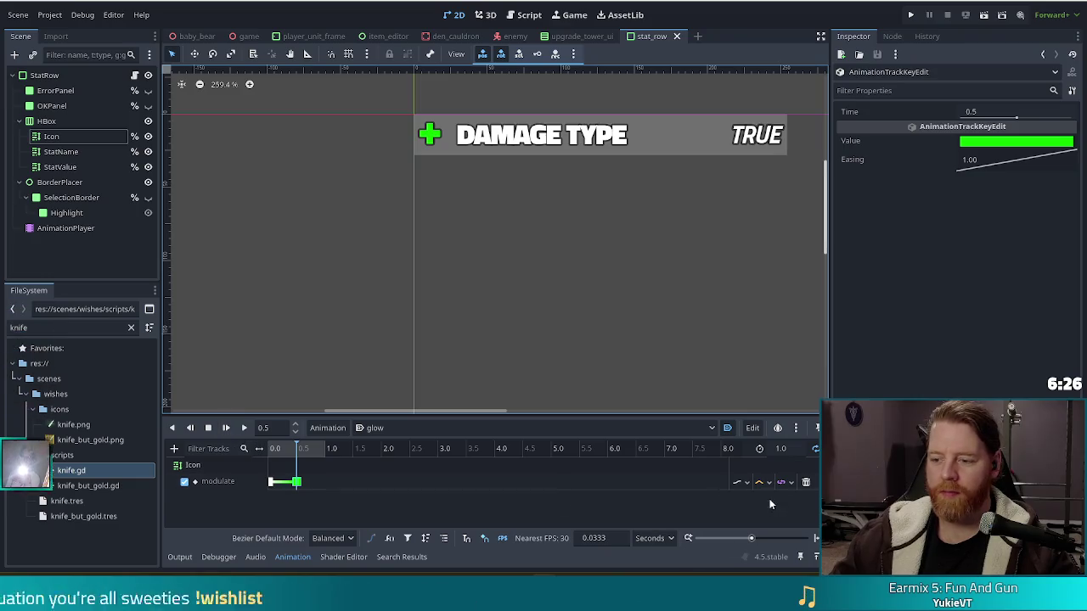
# Set the glow animation length to 2 seconds and move the green key to 1.0 seconds
pyautogui.click(227, 428)
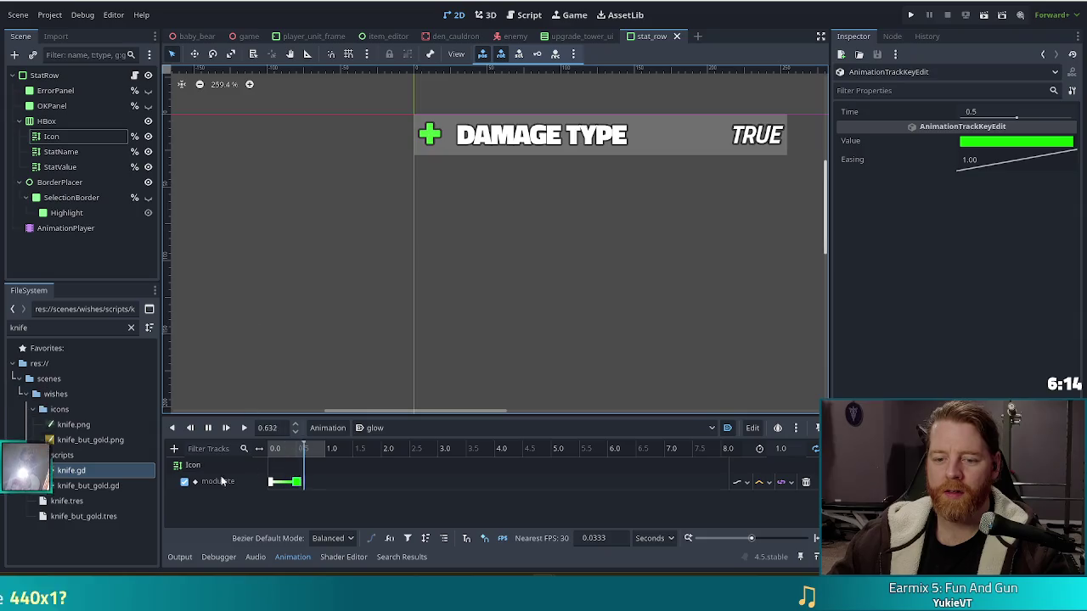
pyautogui.click(785, 448)
pyautogui.write('2')
pyautogui.press('Return')
pyautogui.moveTo(297, 483); pyautogui.dragTo(325, 484)
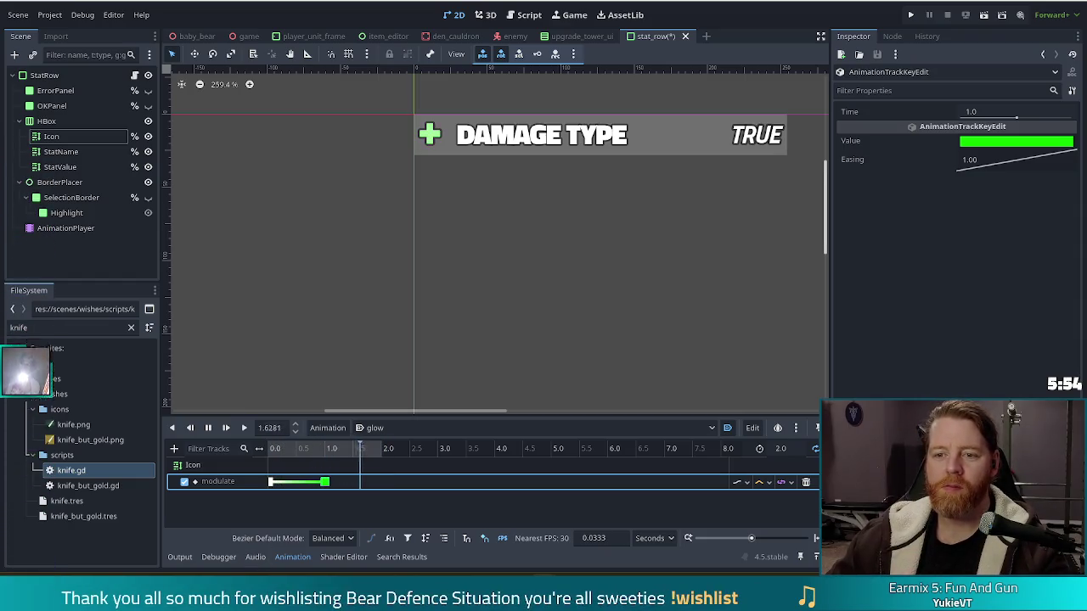
# Recolour the 0.0-second modulate key from white to light green and save stat_row
pyautogui.click(270, 482)
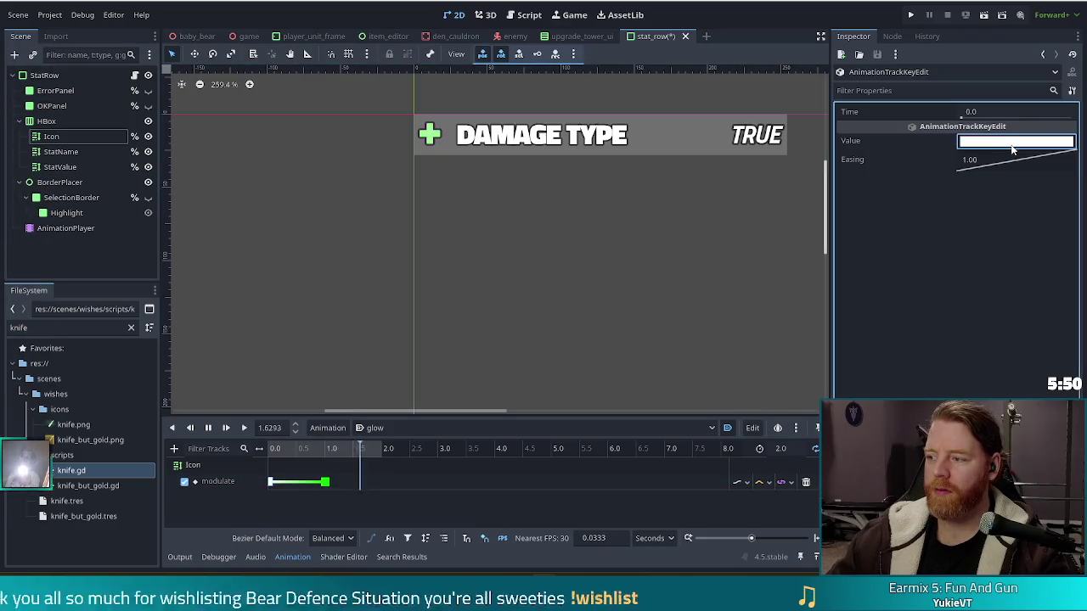
pyautogui.click(1011, 145)
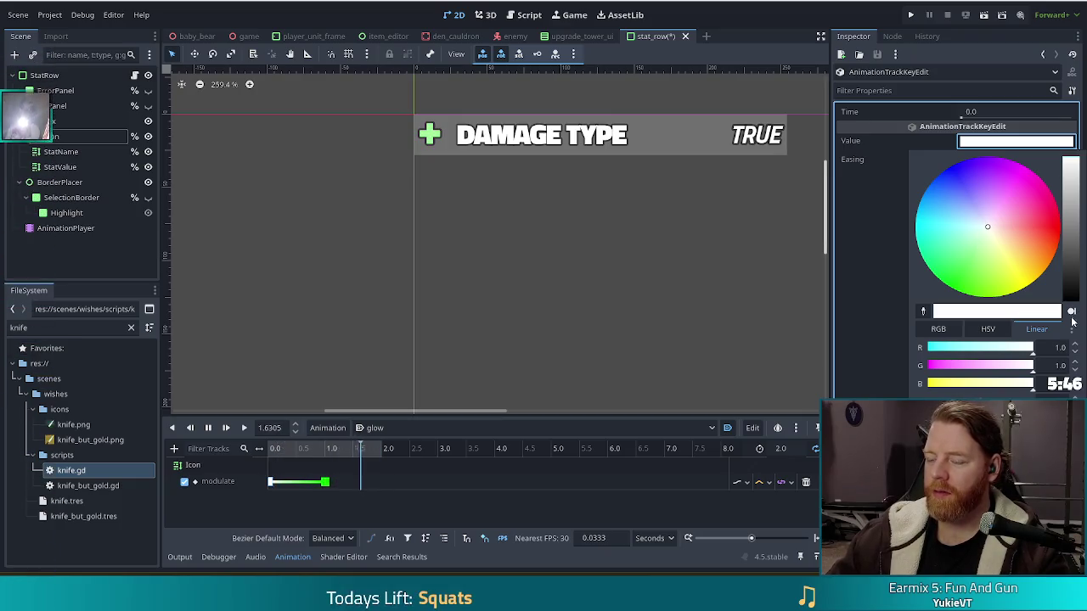
pyautogui.press('Escape')
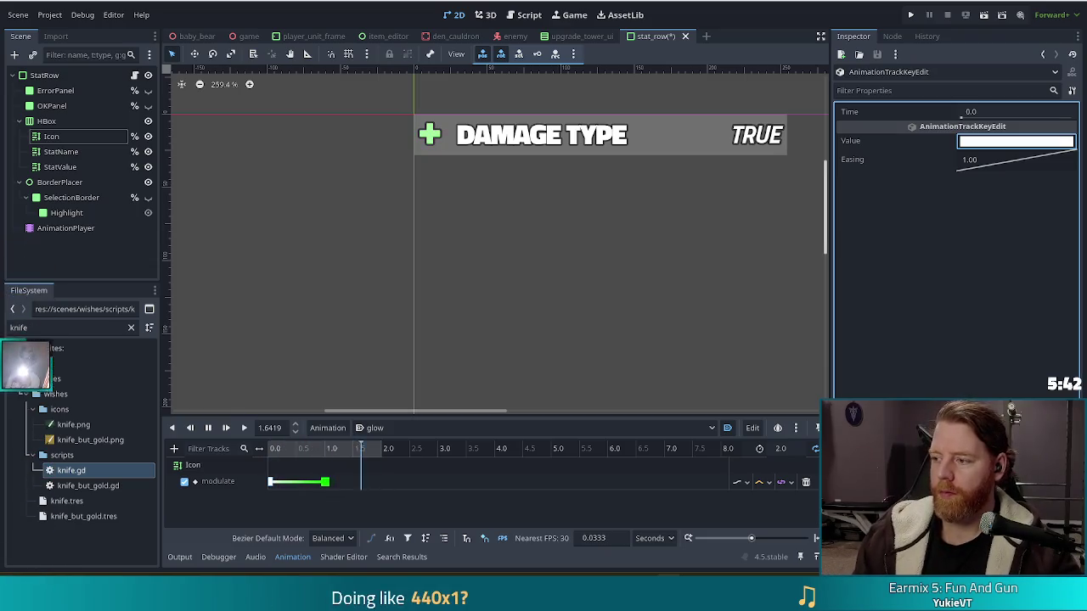
pyautogui.click(986, 146)
pyautogui.click(986, 246)
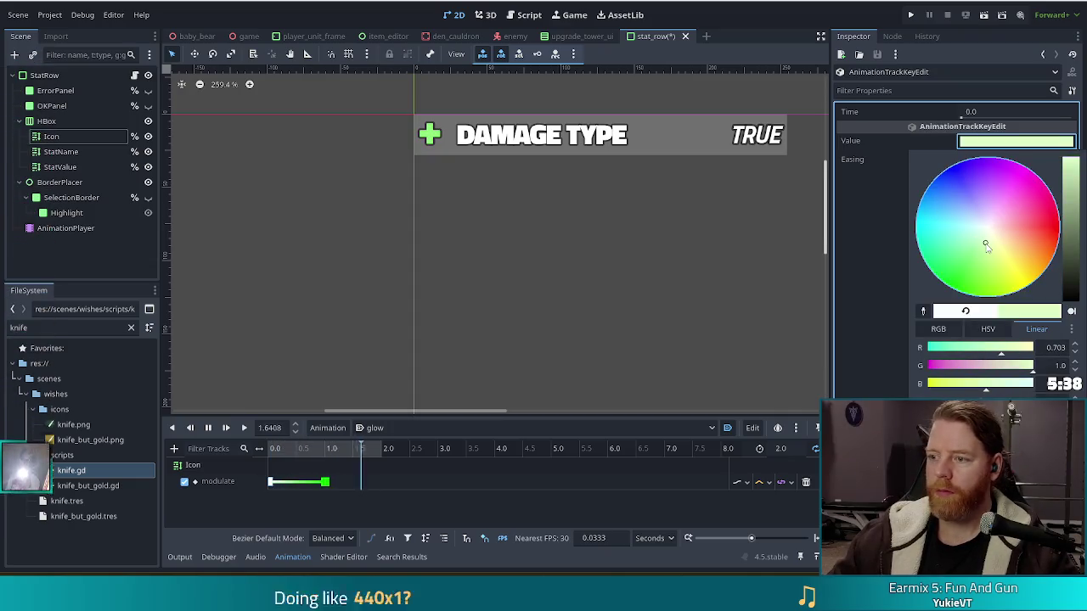
pyautogui.click(978, 253)
pyautogui.moveTo(978, 253); pyautogui.dragTo(962, 238)
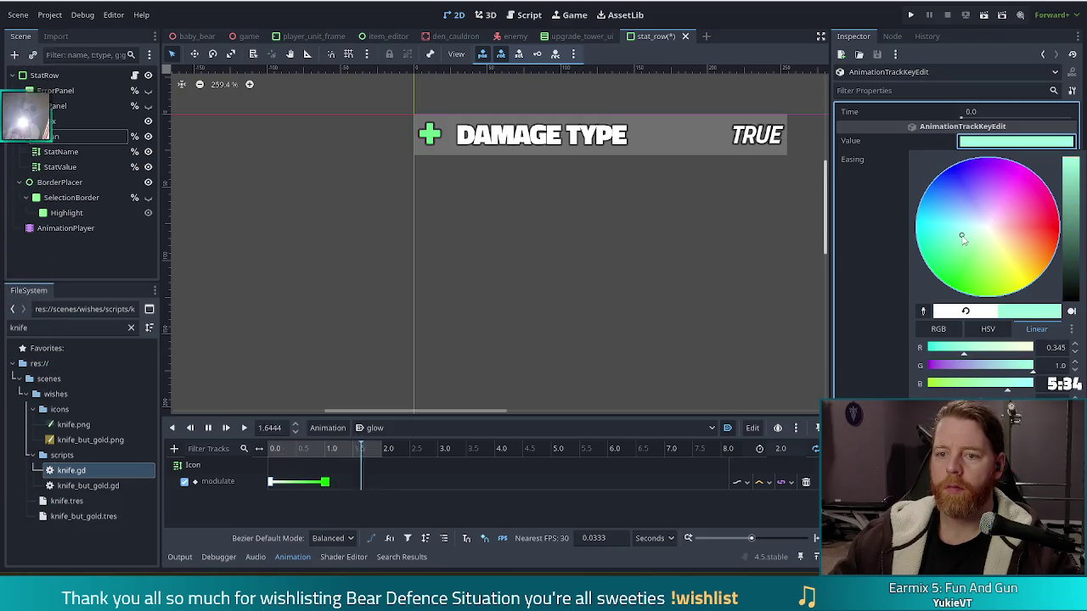
pyautogui.moveTo(962, 238); pyautogui.dragTo(980, 258)
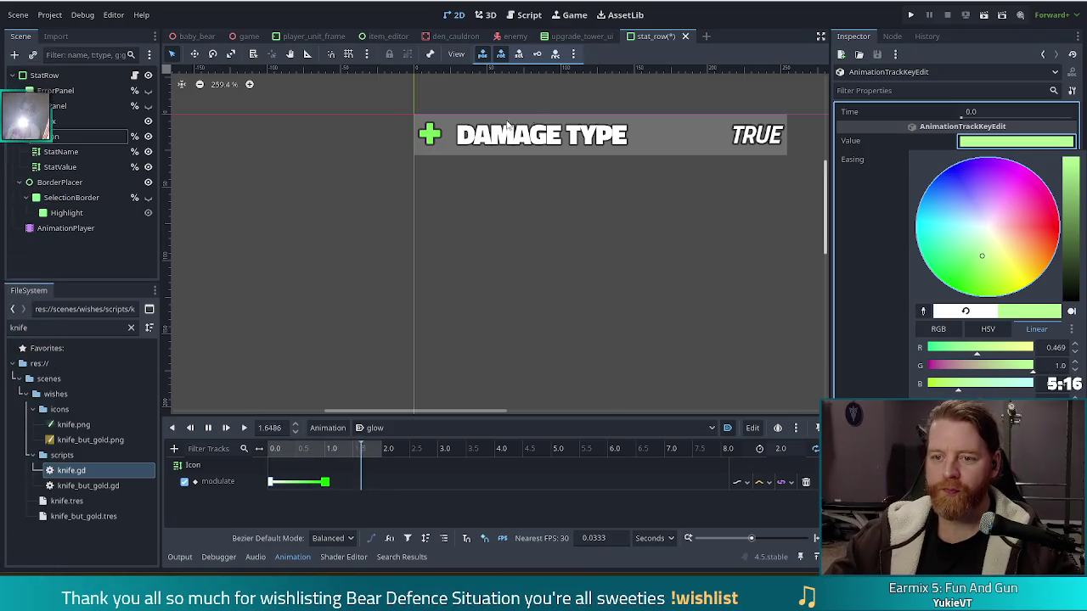
pyautogui.click(754, 34)
pyautogui.hotkey('ctrl', 's')
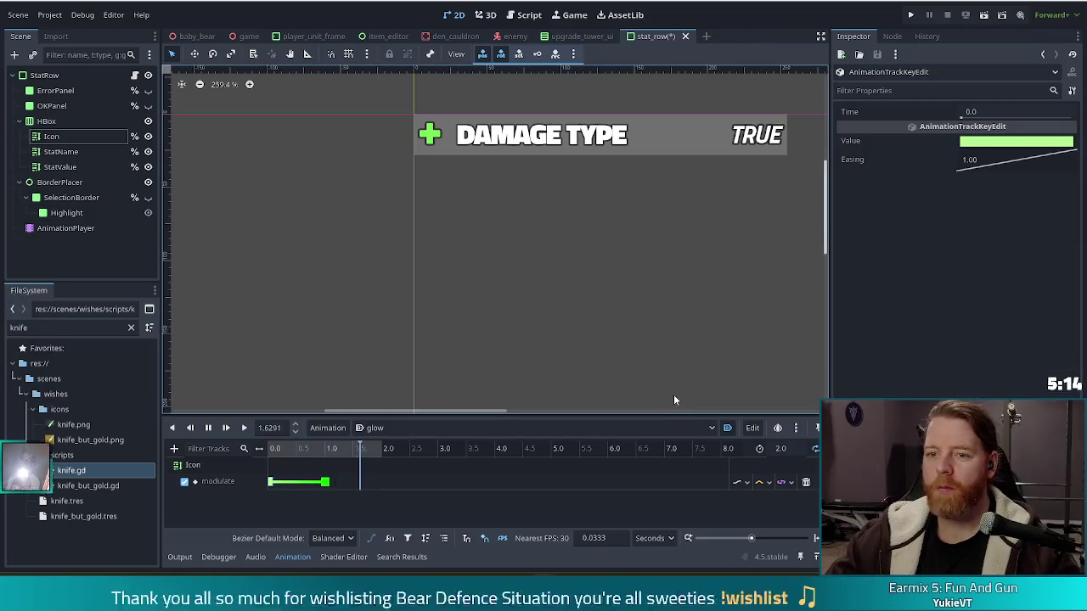
pyautogui.scroll(-2, 516, 308)
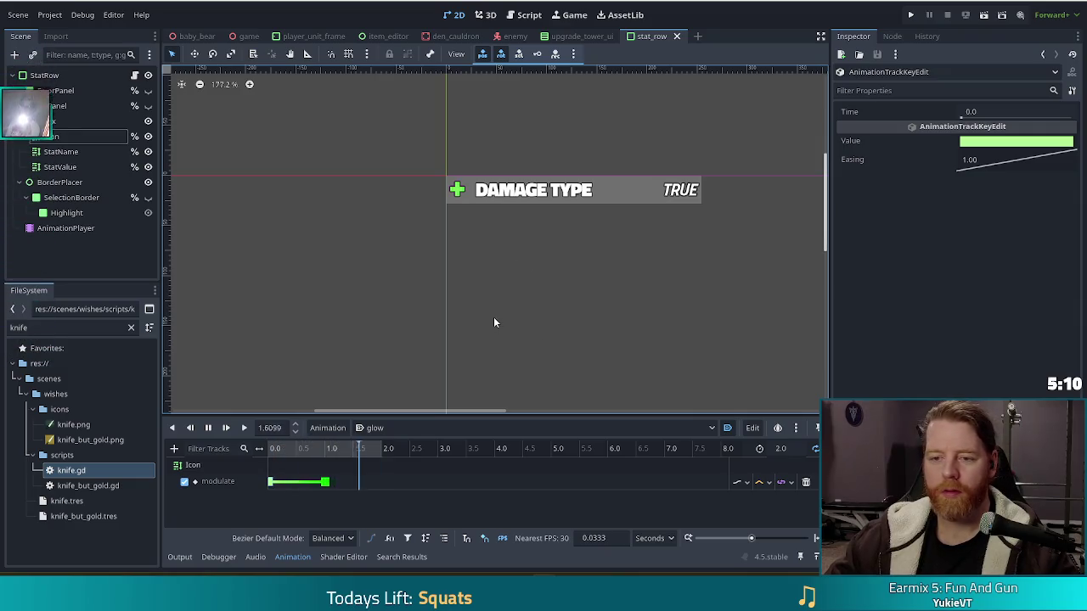
# Darken the 0.0-second modulate key to a deep, saturated green and save stat_row
pyautogui.click(271, 483)
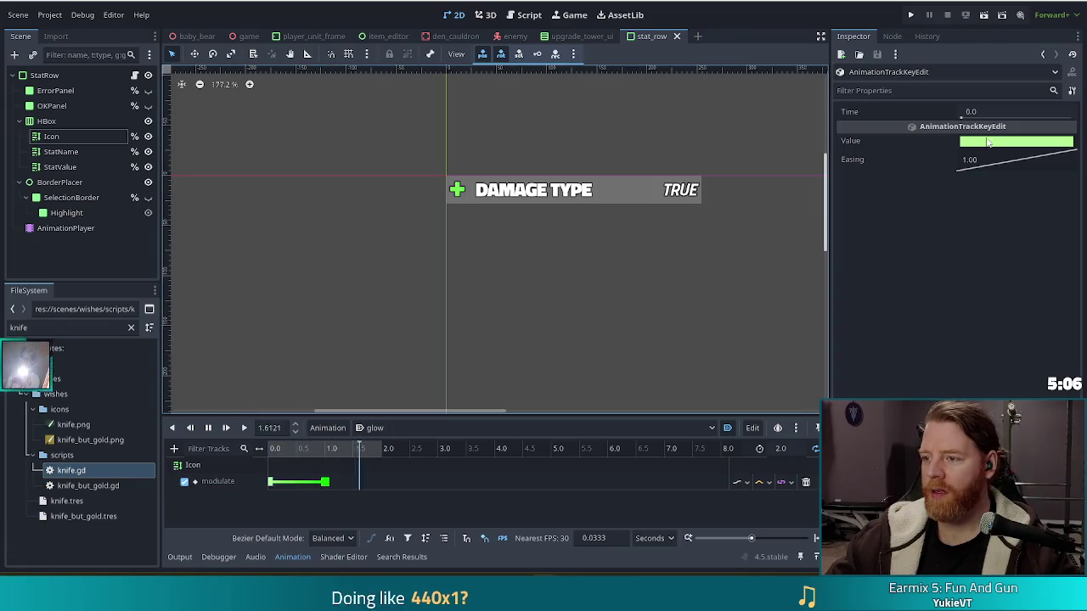
pyautogui.click(1015, 141)
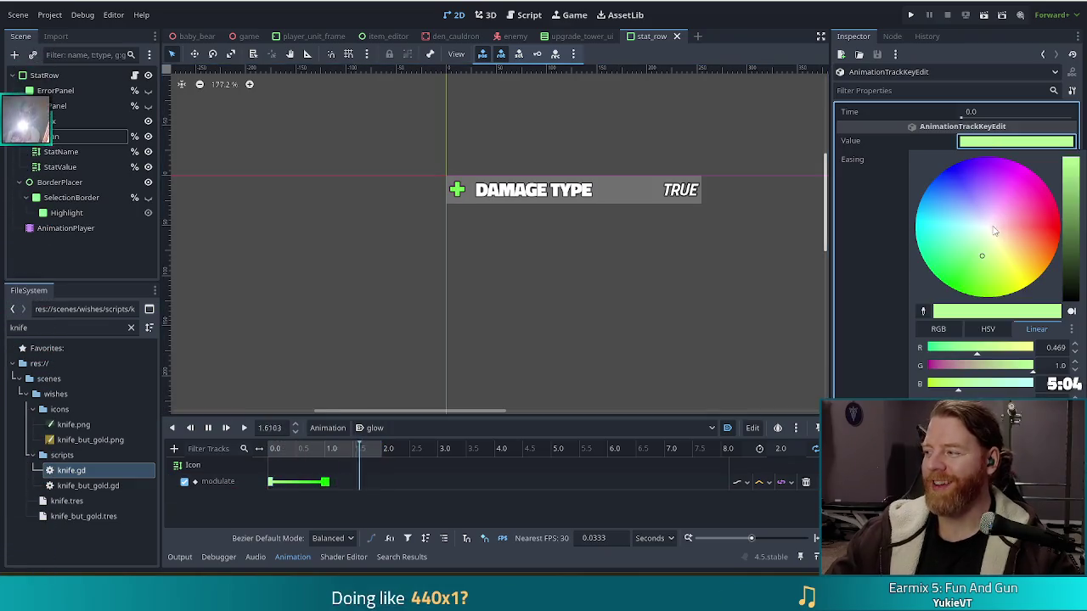
pyautogui.moveTo(1070, 169); pyautogui.dragTo(1078, 285)
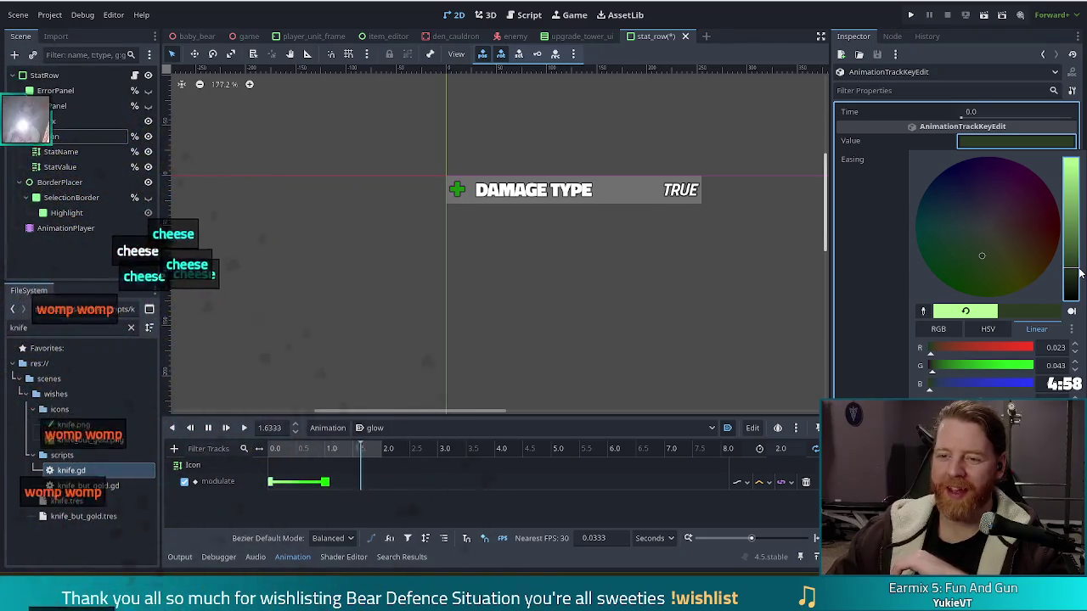
pyautogui.moveTo(1071, 270); pyautogui.dragTo(1071, 239)
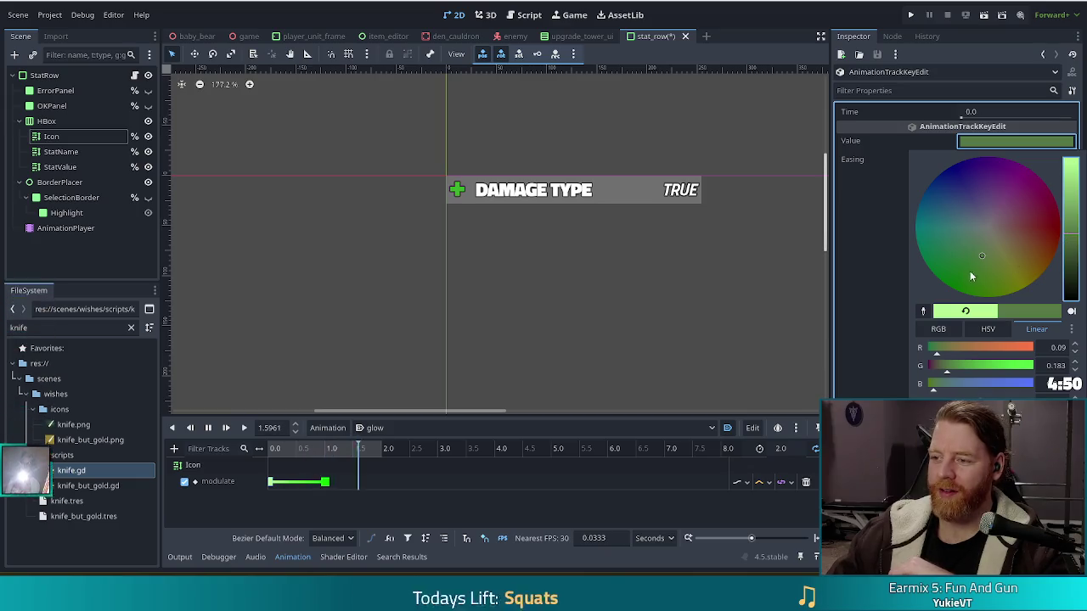
pyautogui.moveTo(979, 254); pyautogui.dragTo(969, 288)
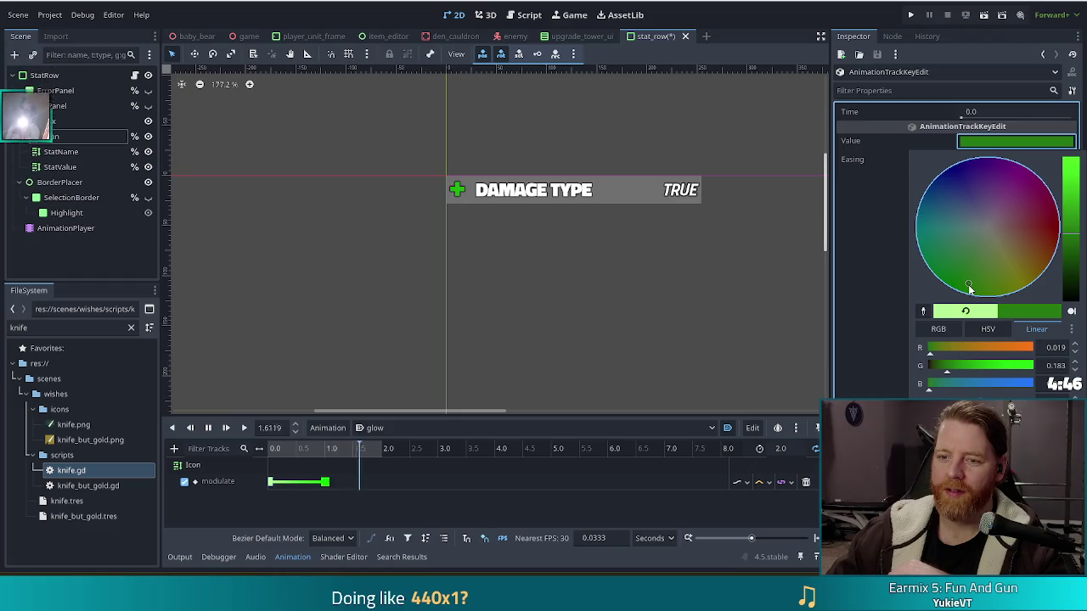
pyautogui.click(660, 166)
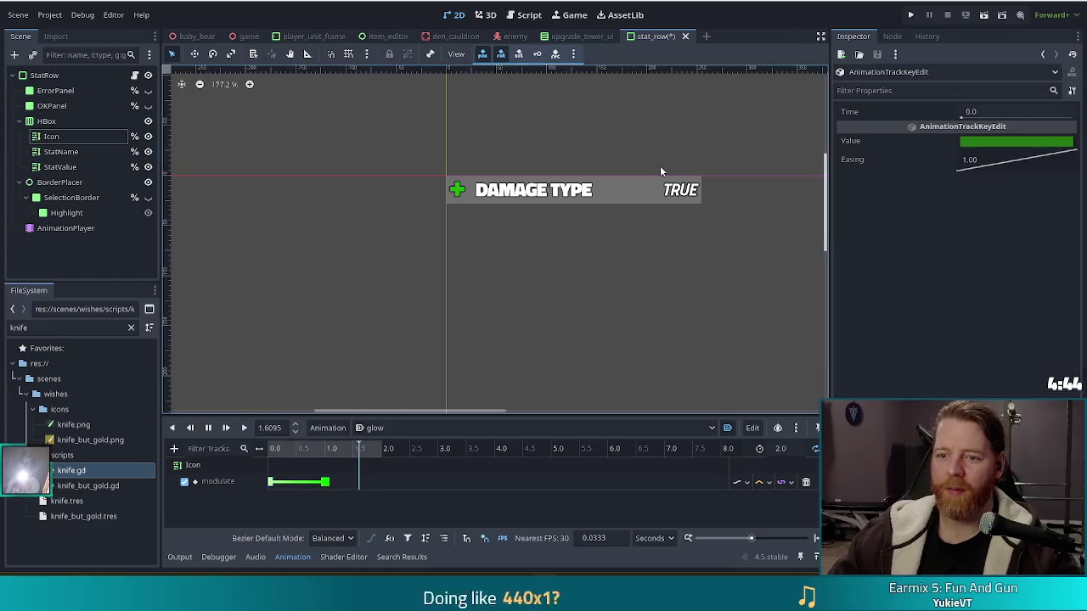
pyautogui.hotkey('ctrl', 's')
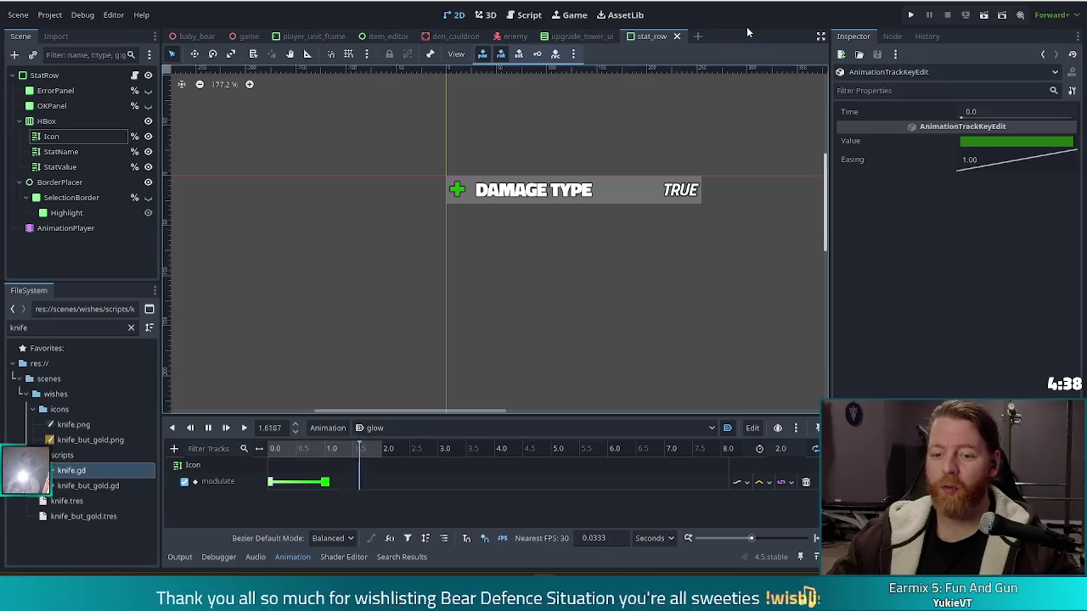
# Run the game, start a New Game, and open the tower panel with the console command 'upgrade'
pyautogui.click(911, 15)
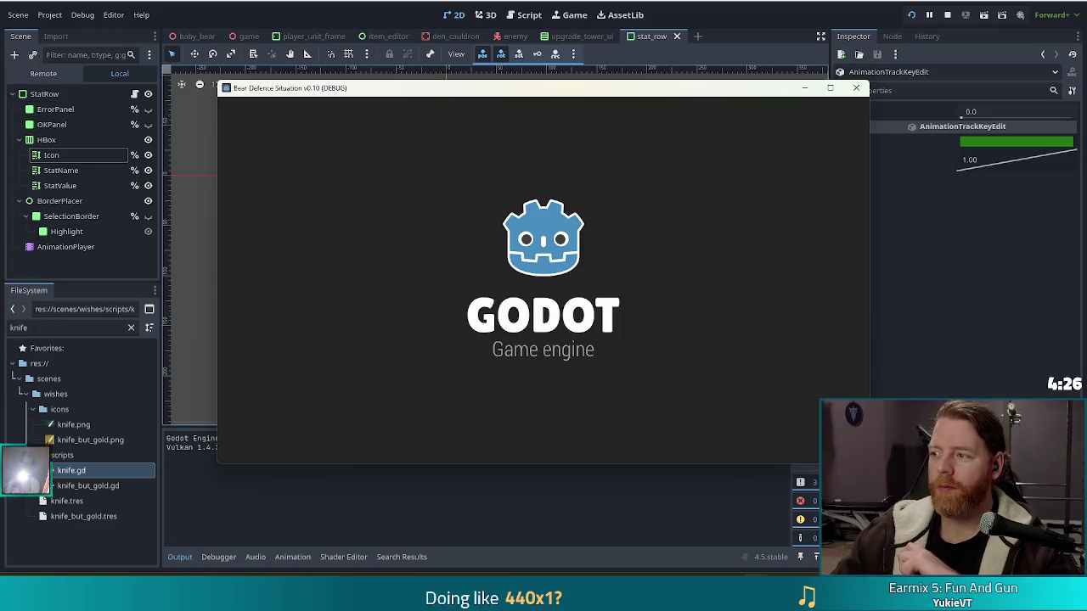
pyautogui.click(369, 297)
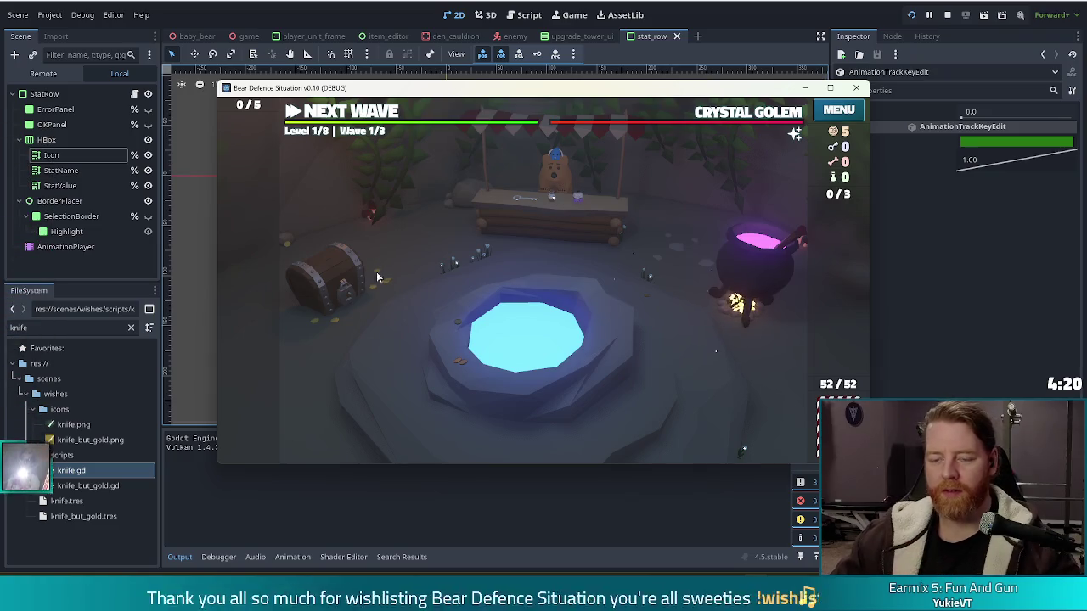
pyautogui.press('`')
pyautogui.write('upgrade')
pyautogui.press('Return')
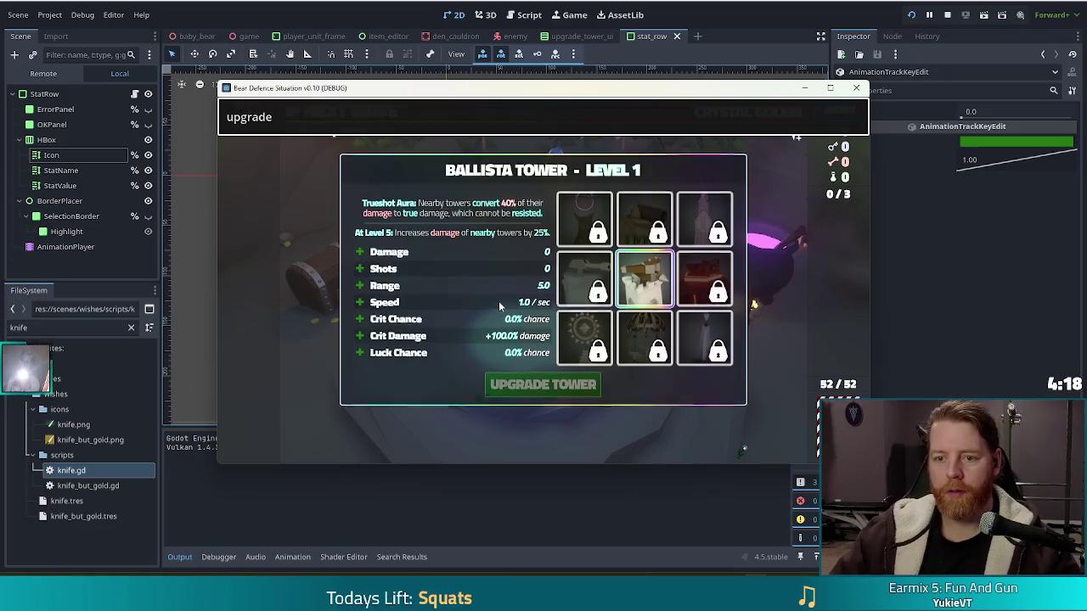
pyautogui.press('`')
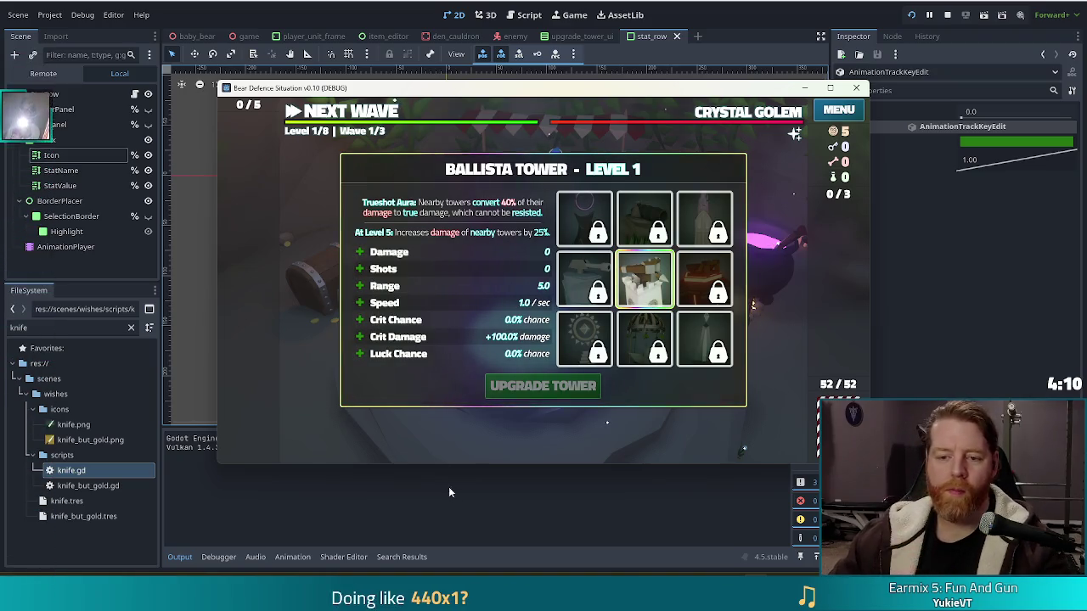
# Upgrade the Ballista Tower to level 2, downgrade it, upgrade again, then stop the game
pyautogui.click(390, 305)
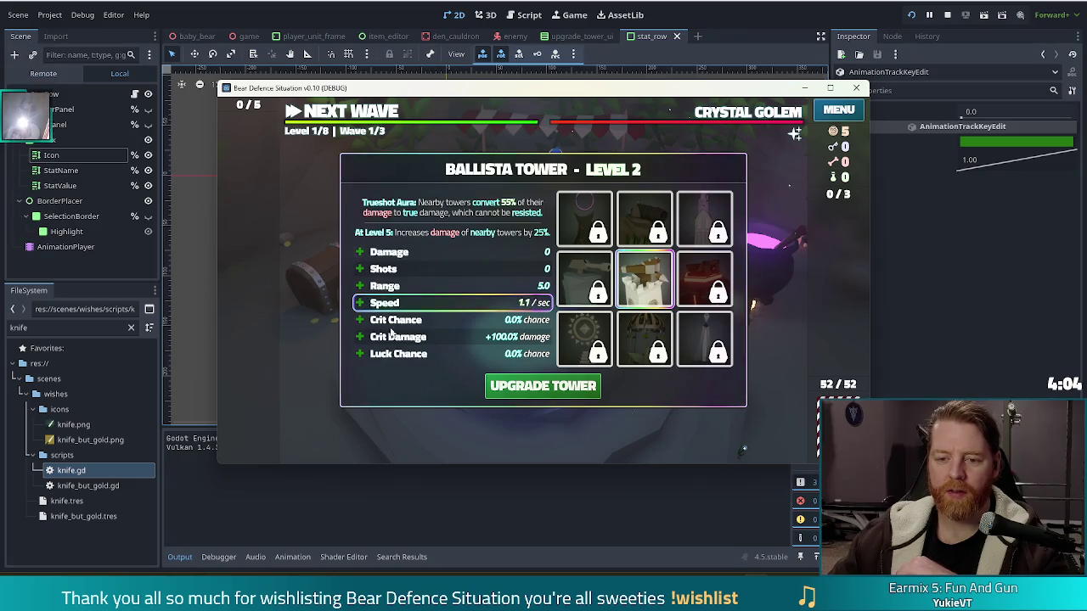
pyautogui.rightClick(384, 303)
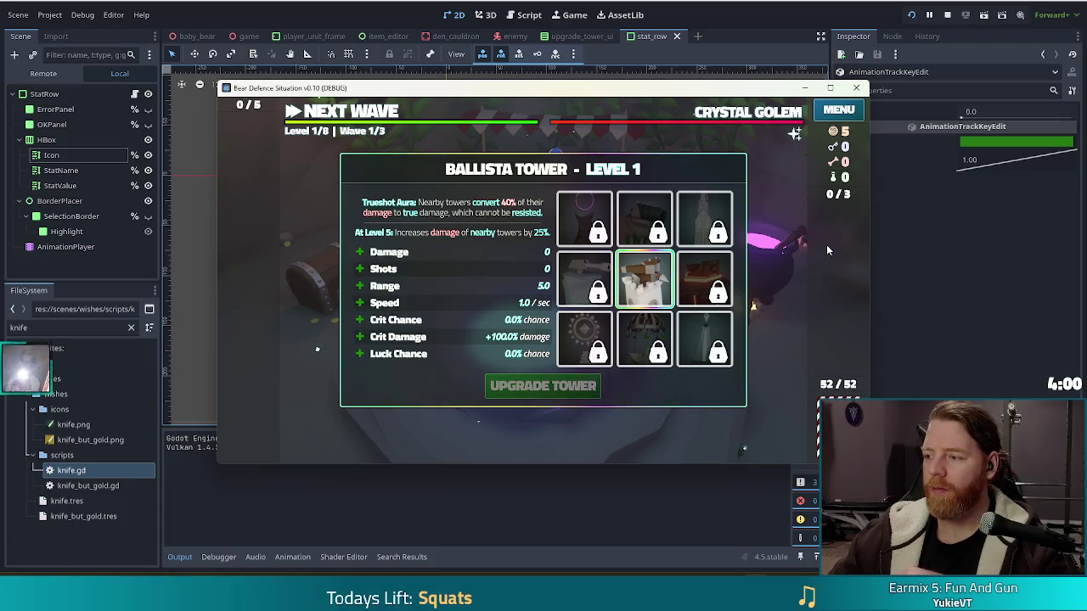
pyautogui.click(373, 306)
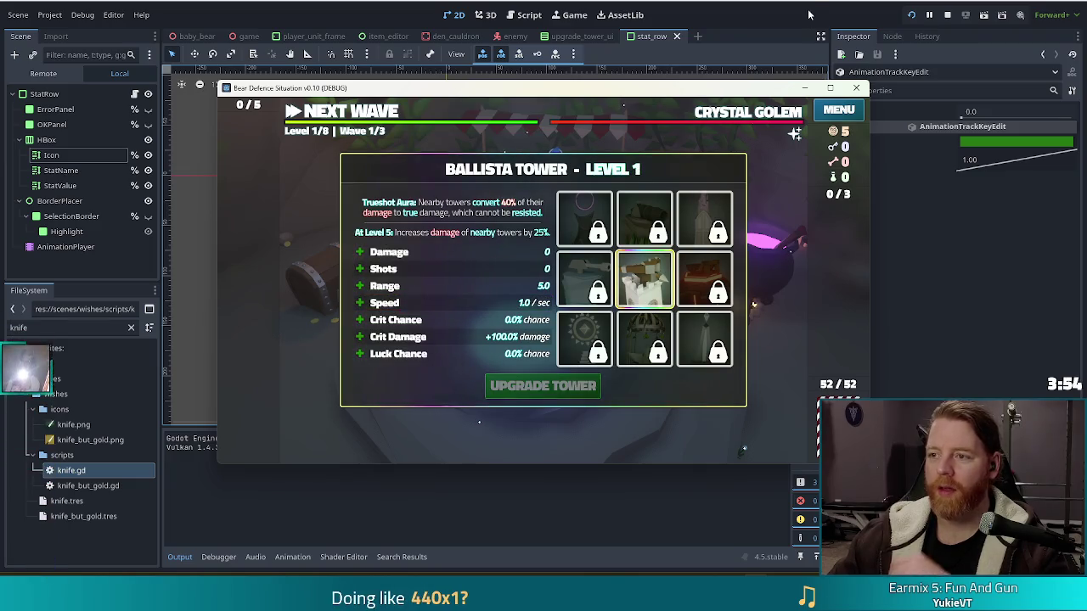
pyautogui.press('F8')
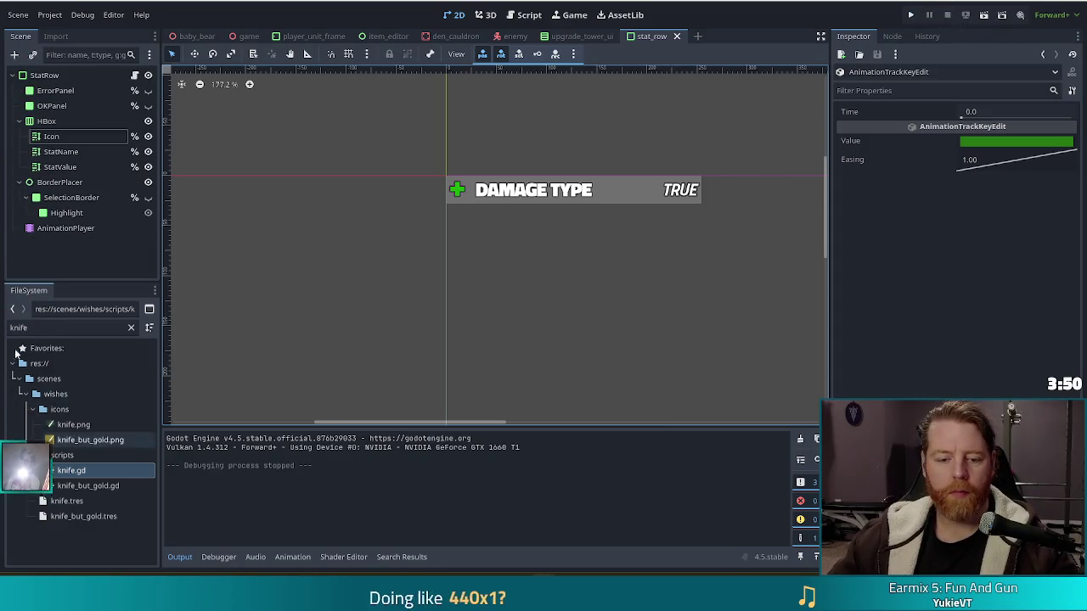
# Switch to the select animation and create an Icon modulate track with a key
pyautogui.click(67, 230)
pyautogui.click(366, 428)
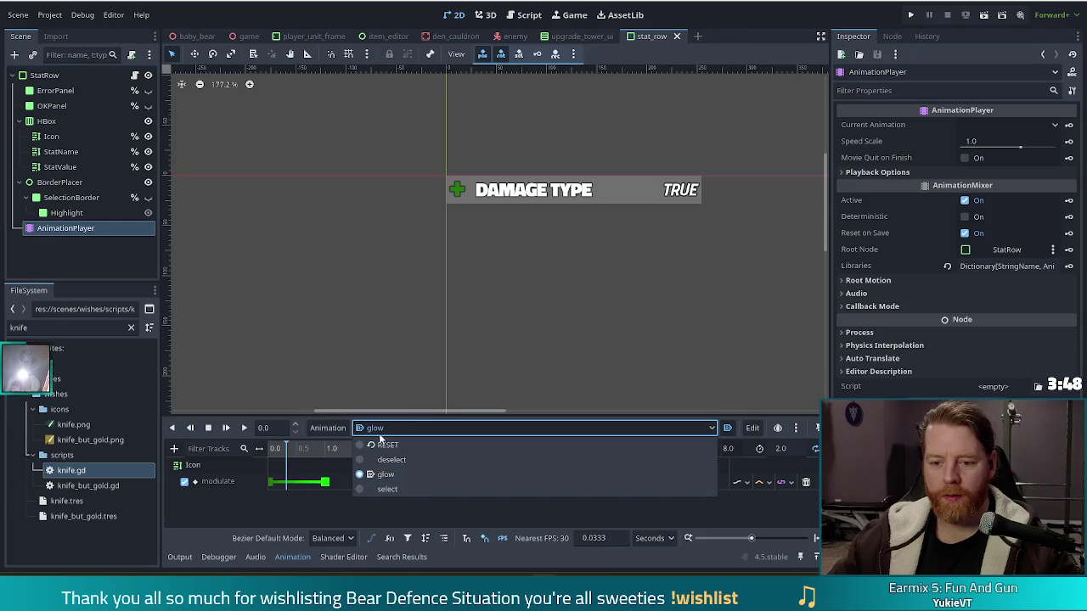
pyautogui.click(386, 489)
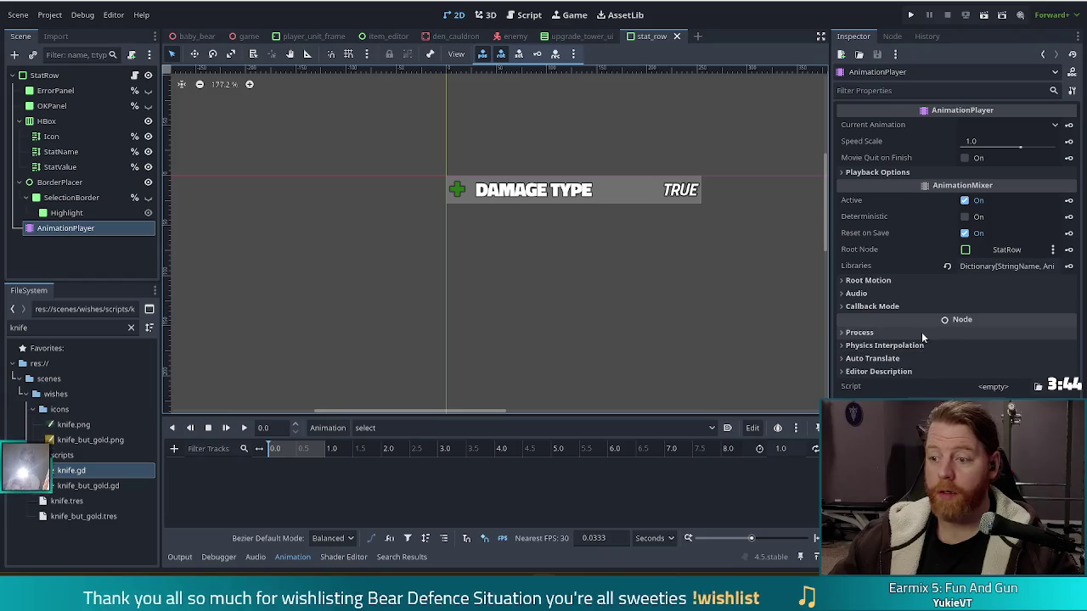
pyautogui.click(51, 136)
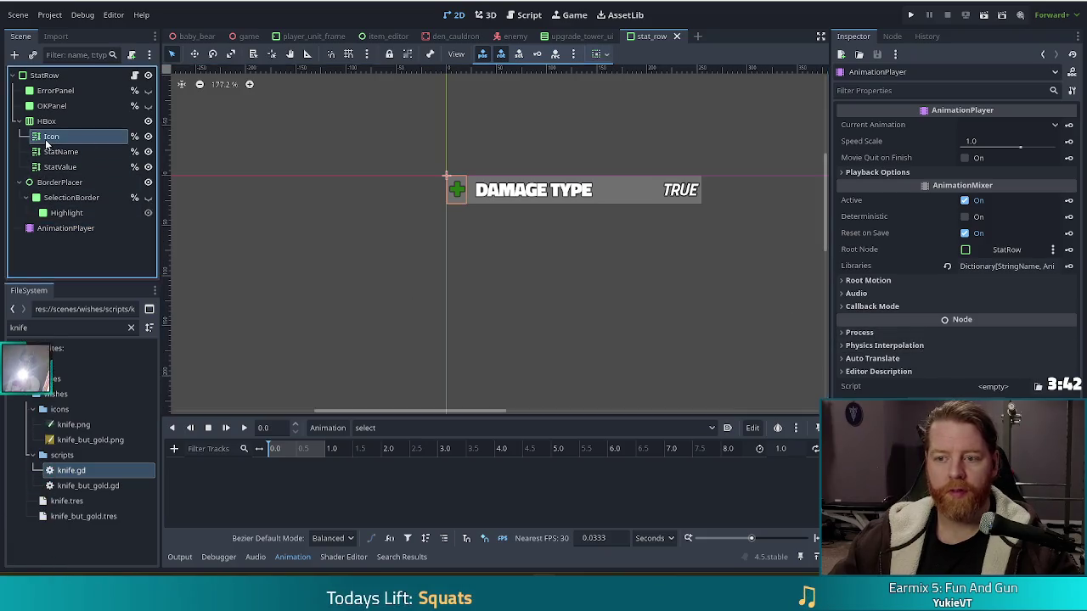
pyautogui.scroll(-2, 951, 255)
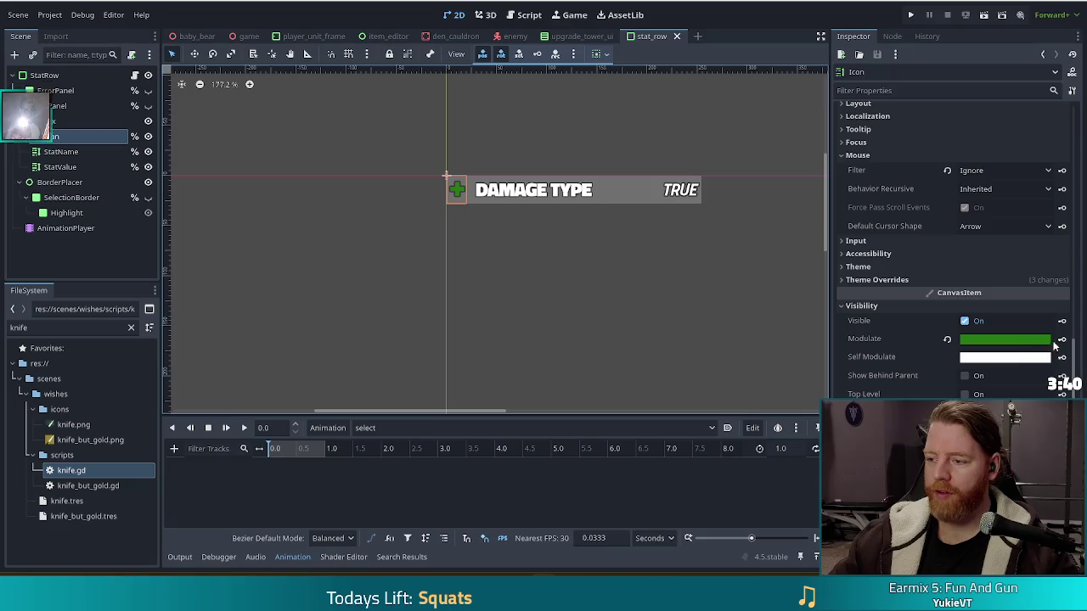
pyautogui.click(1061, 340)
pyautogui.click(498, 325)
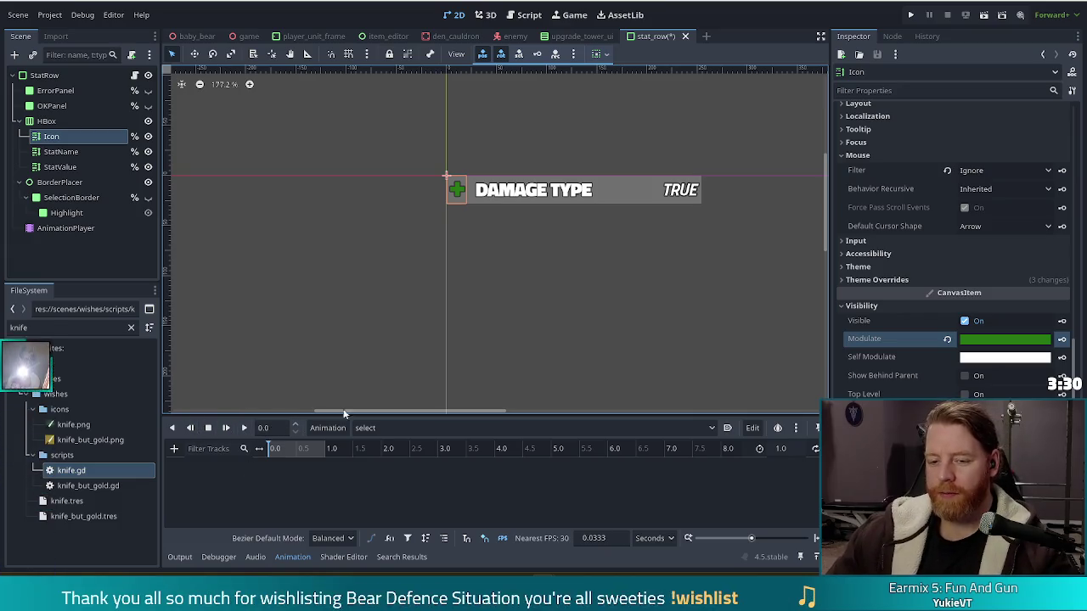
# Keep select as the active animation and select its new modulate keyframe
pyautogui.click(420, 427)
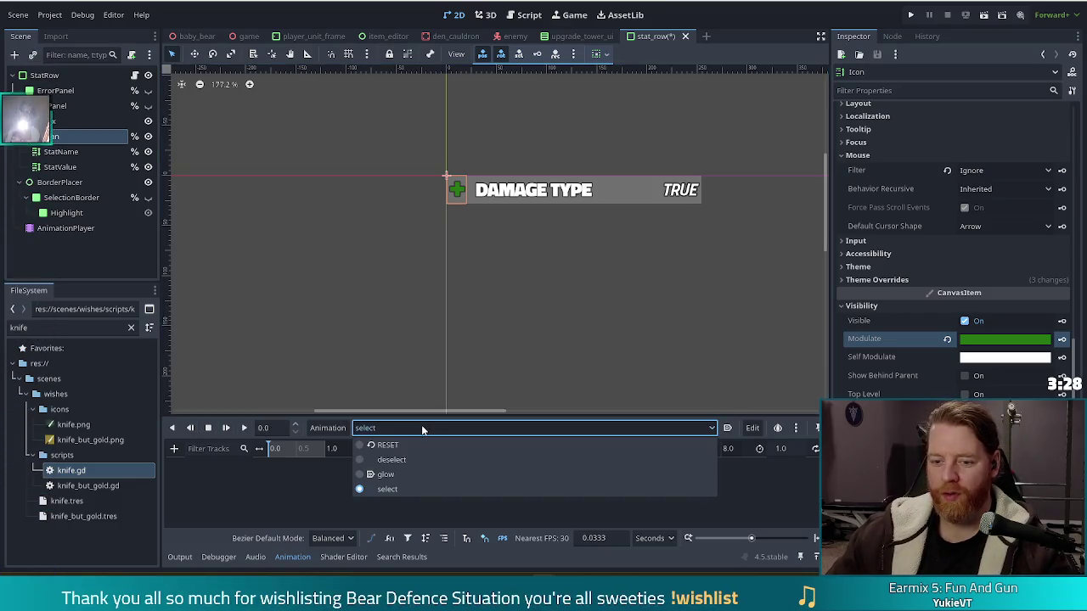
pyautogui.click(386, 489)
pyautogui.click(374, 427)
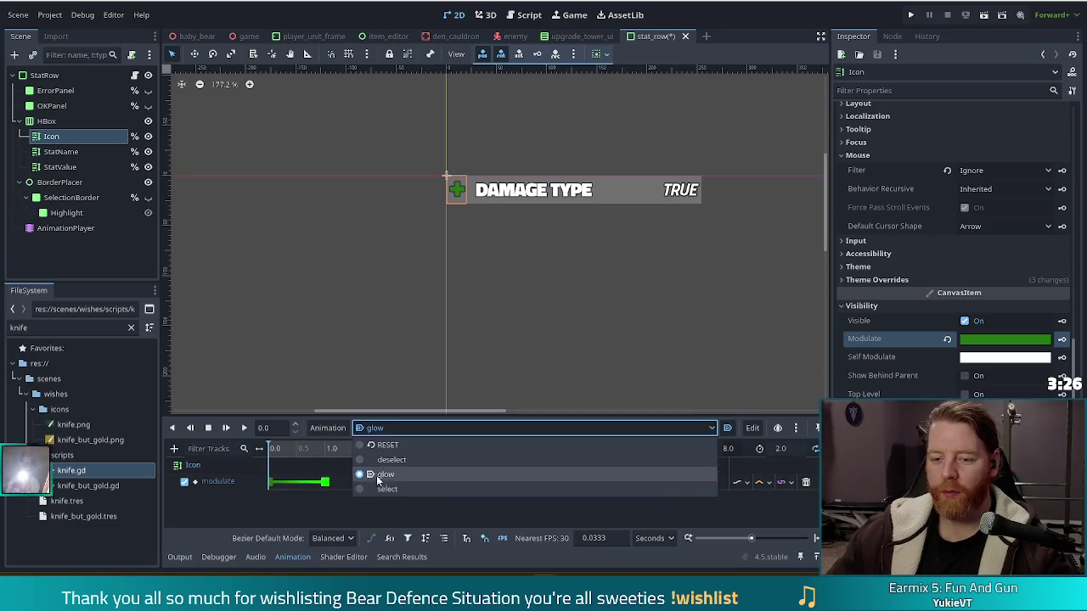
pyautogui.click(373, 490)
pyautogui.click(272, 481)
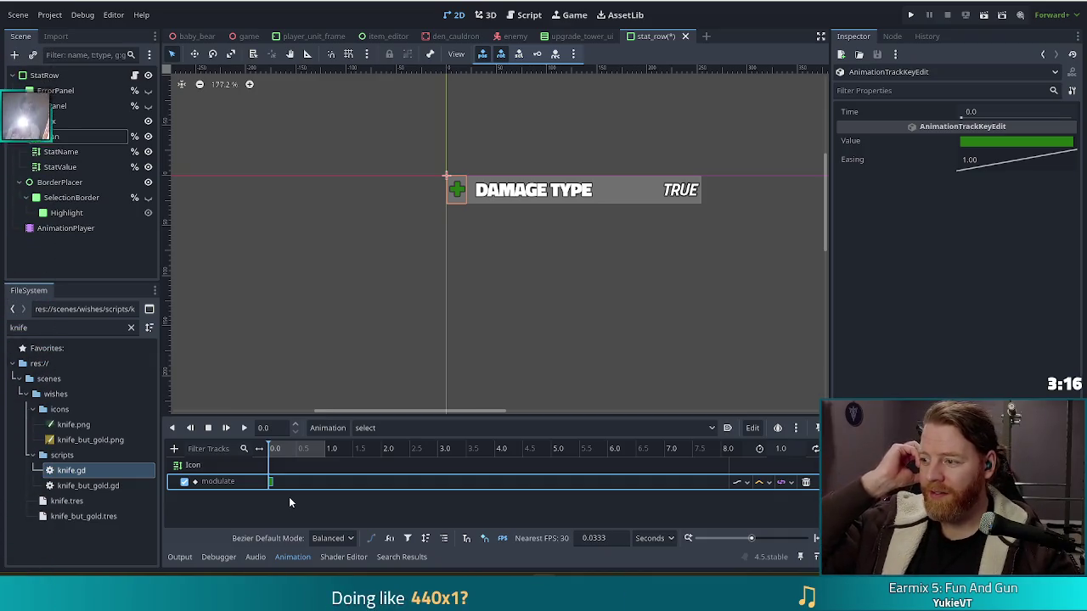
pyautogui.click(200, 404)
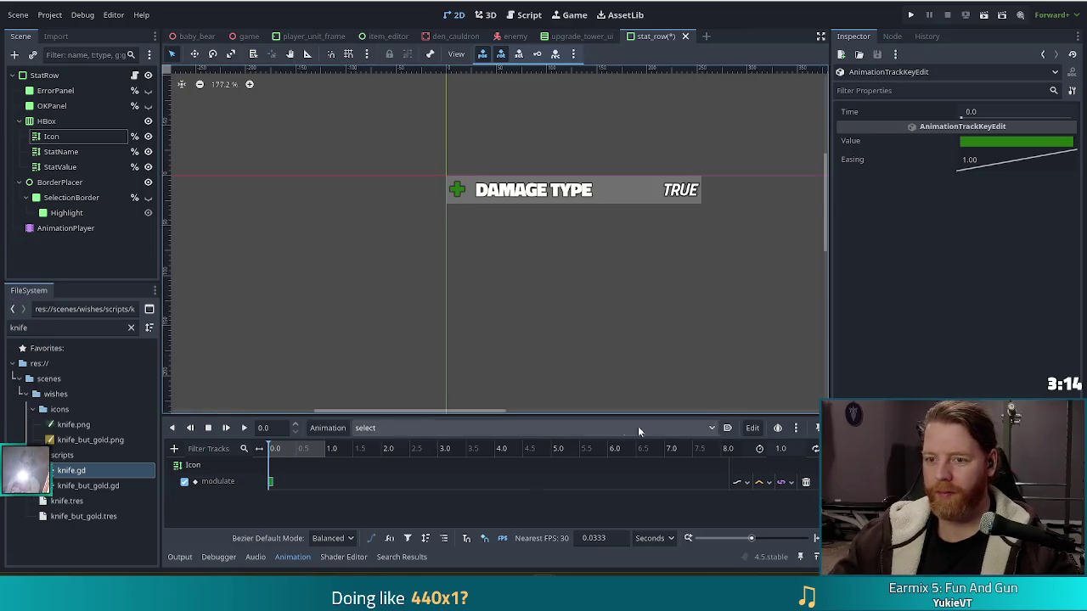
# Make the select modulate key vivid bright green, save stat_row, and switch to deselect
pyautogui.click(1005, 141)
pyautogui.moveTo(1069, 231); pyautogui.dragTo(1073, 139)
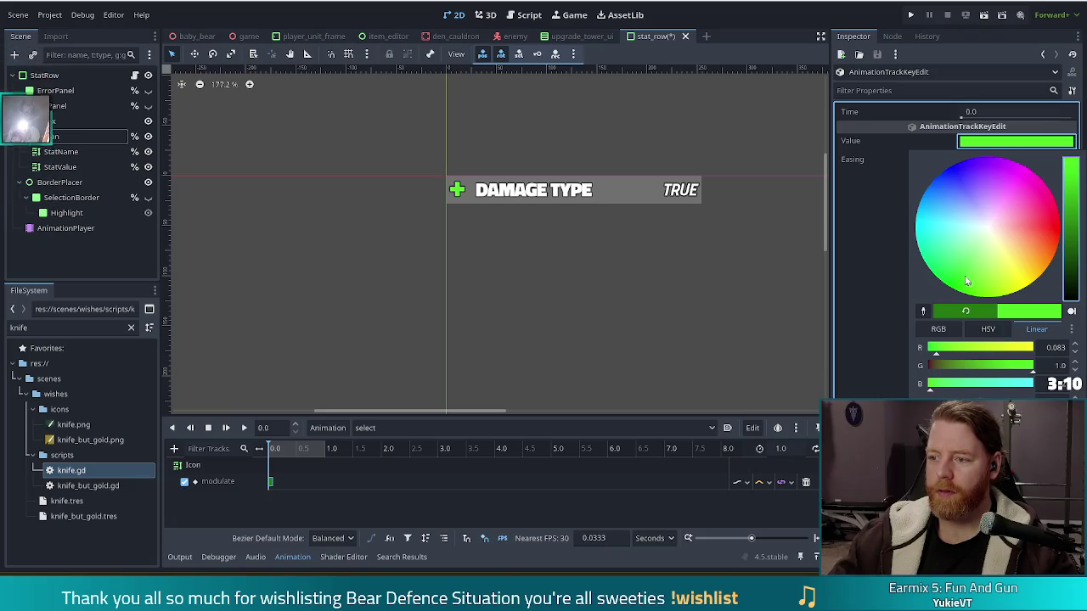
pyautogui.moveTo(966, 280); pyautogui.dragTo(953, 310)
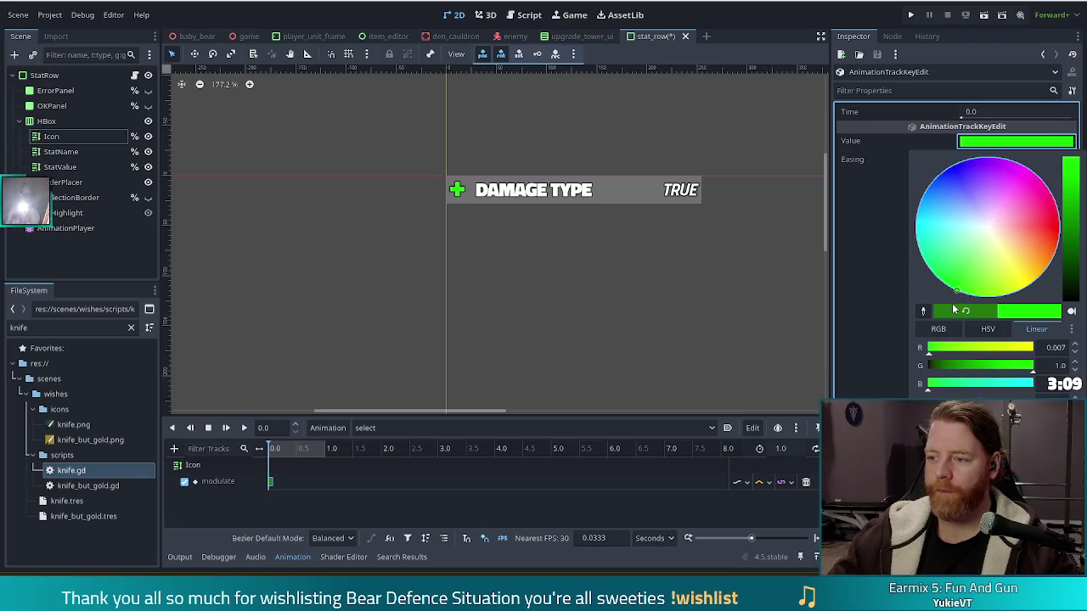
pyautogui.click(750, 85)
pyautogui.hotkey('ctrl', 's')
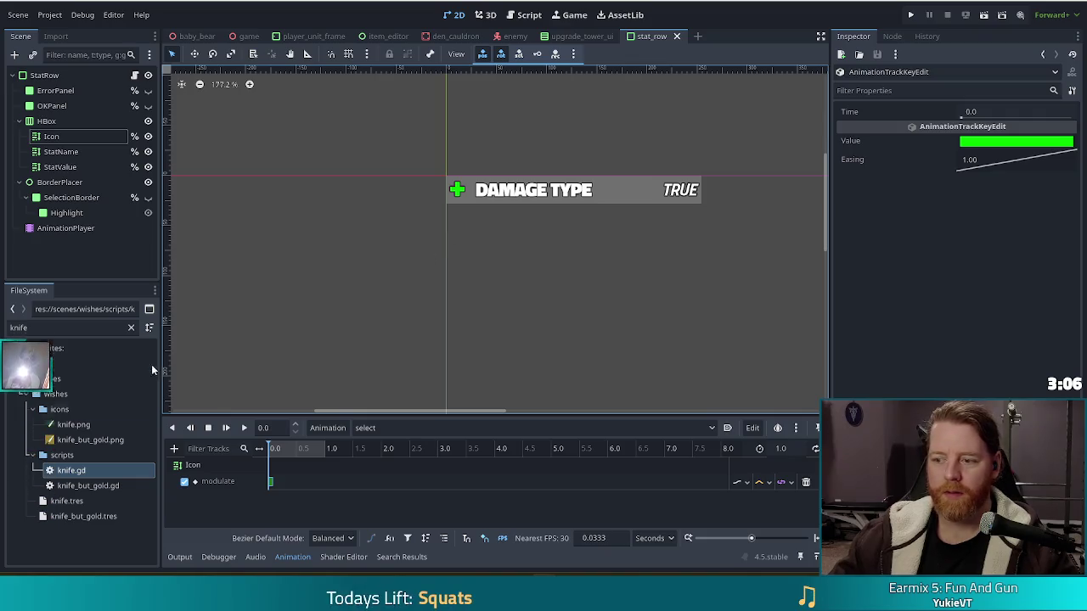
pyautogui.click(394, 430)
pyautogui.click(383, 457)
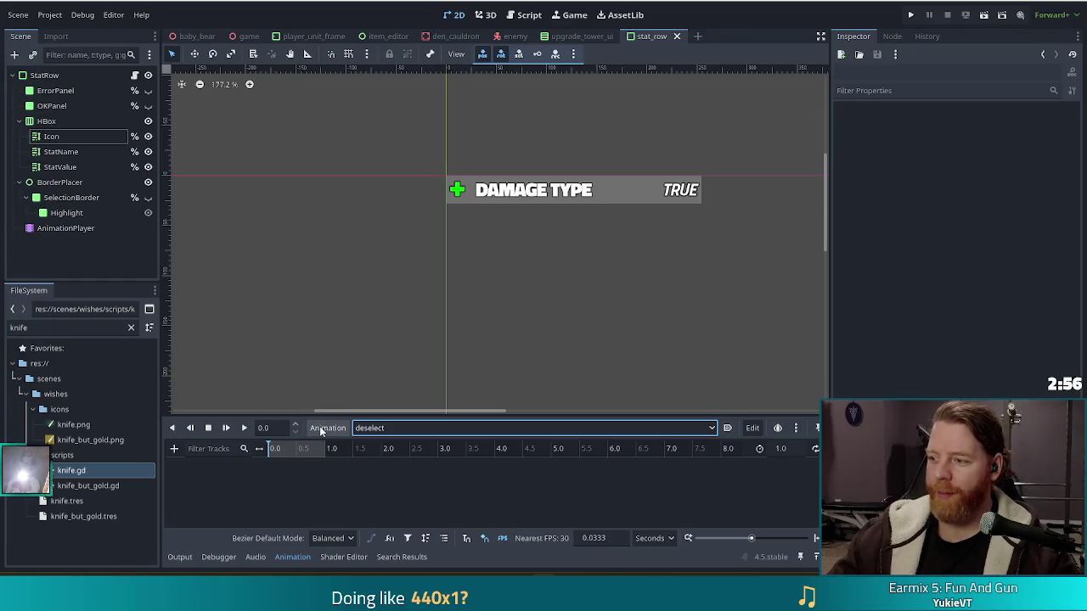
# Switch the Animation panel to the empty 'deselect' animation and select the Icon node
pyautogui.click(309, 398)
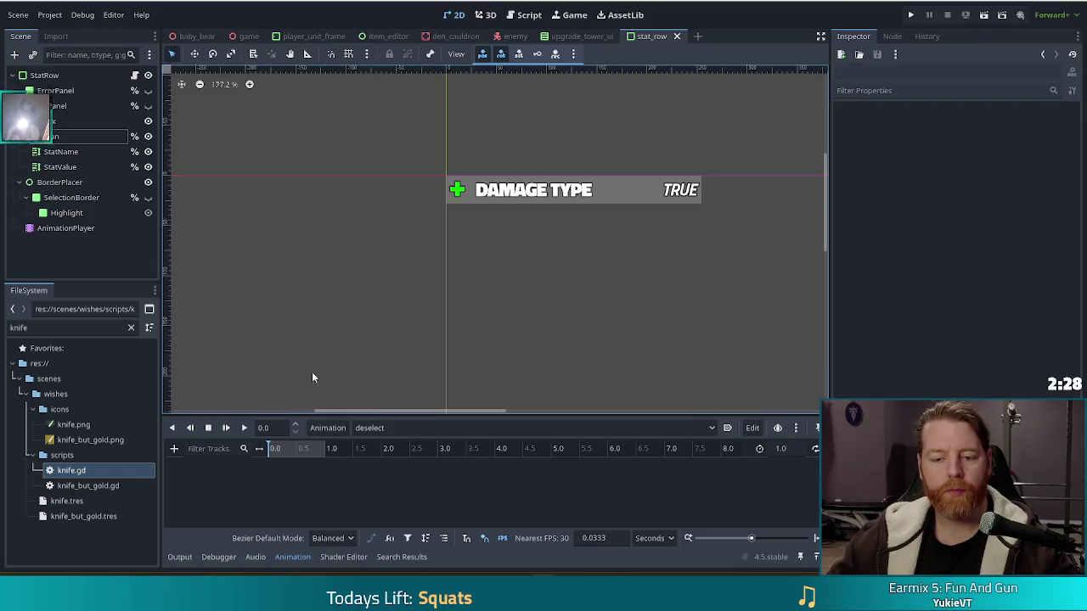
pyautogui.click(53, 136)
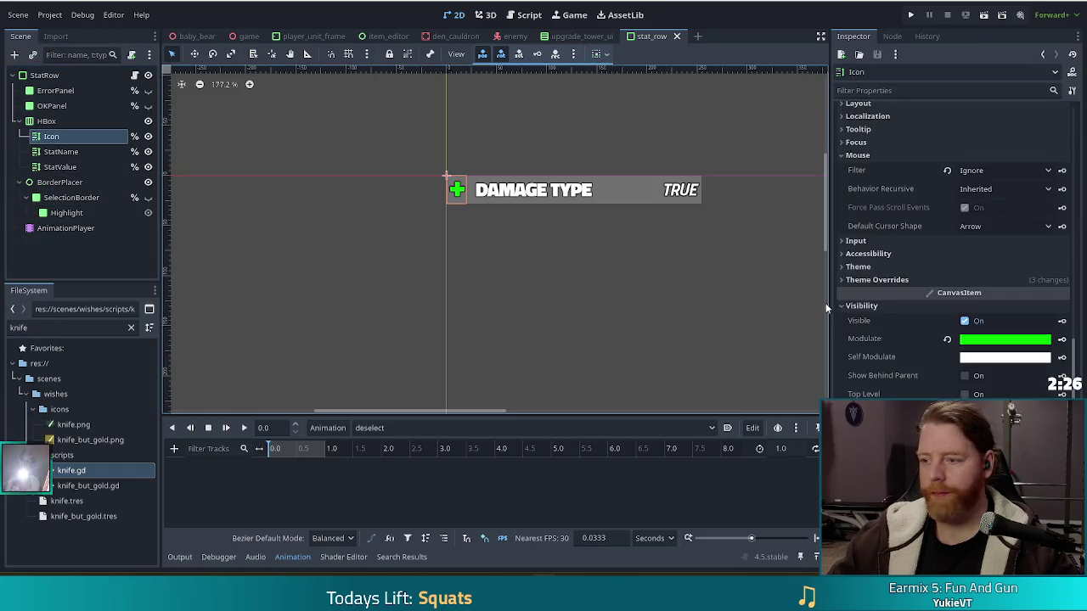
# Add an Icon Modulate track with a bright green key at 0.0 s to 'deselect'
pyautogui.click(1062, 339)
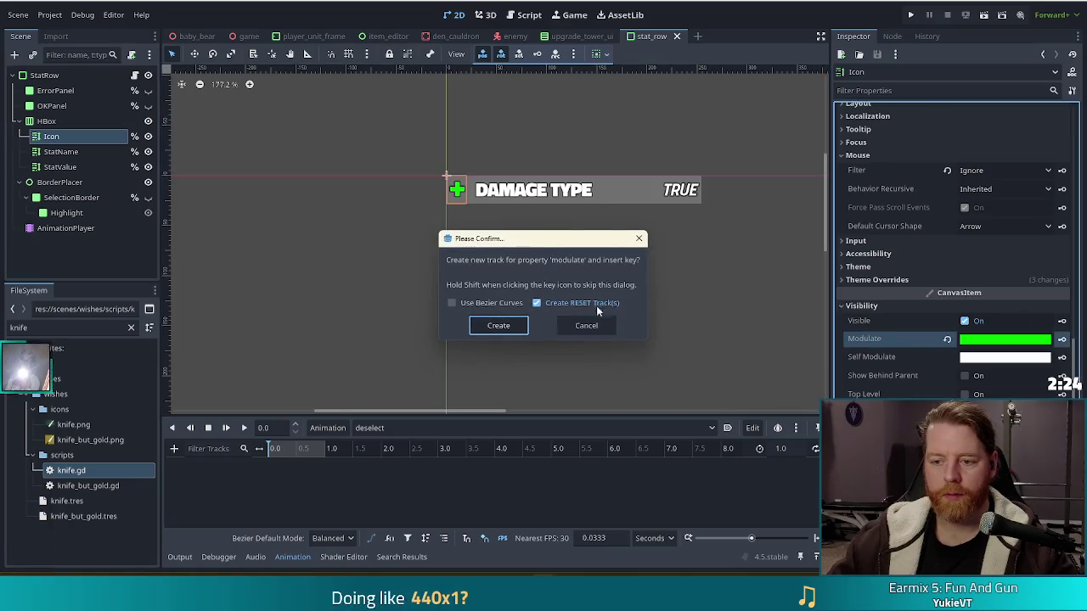
pyautogui.click(493, 329)
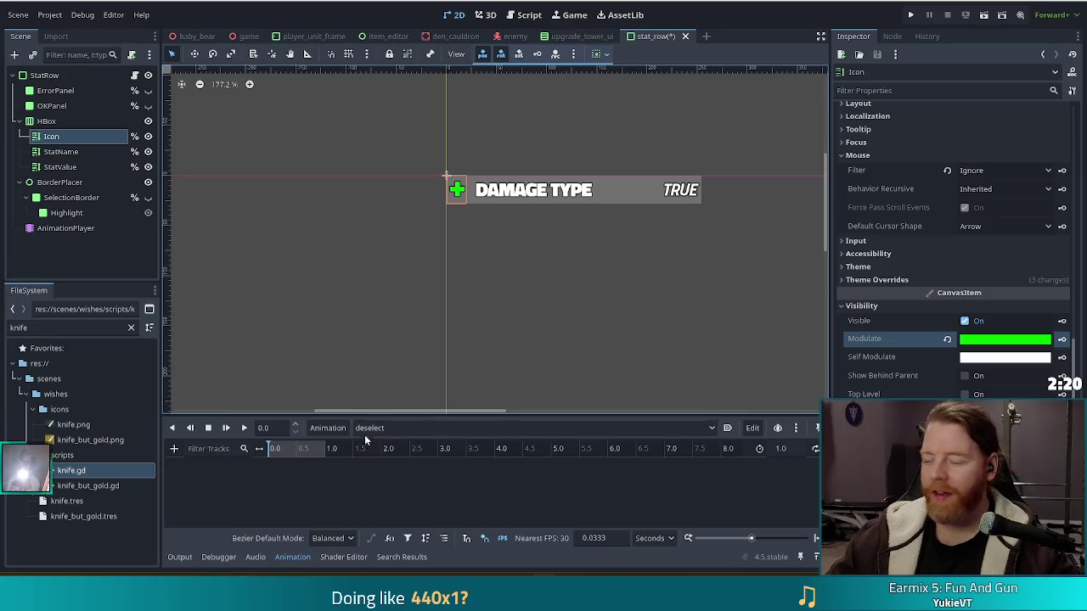
pyautogui.click(582, 35)
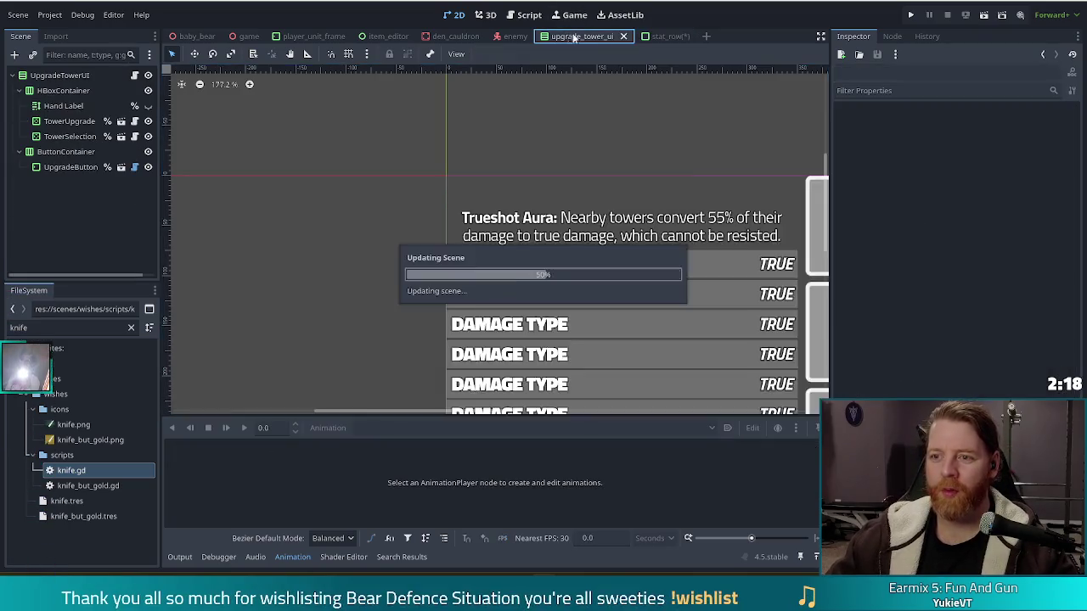
pyautogui.click(658, 36)
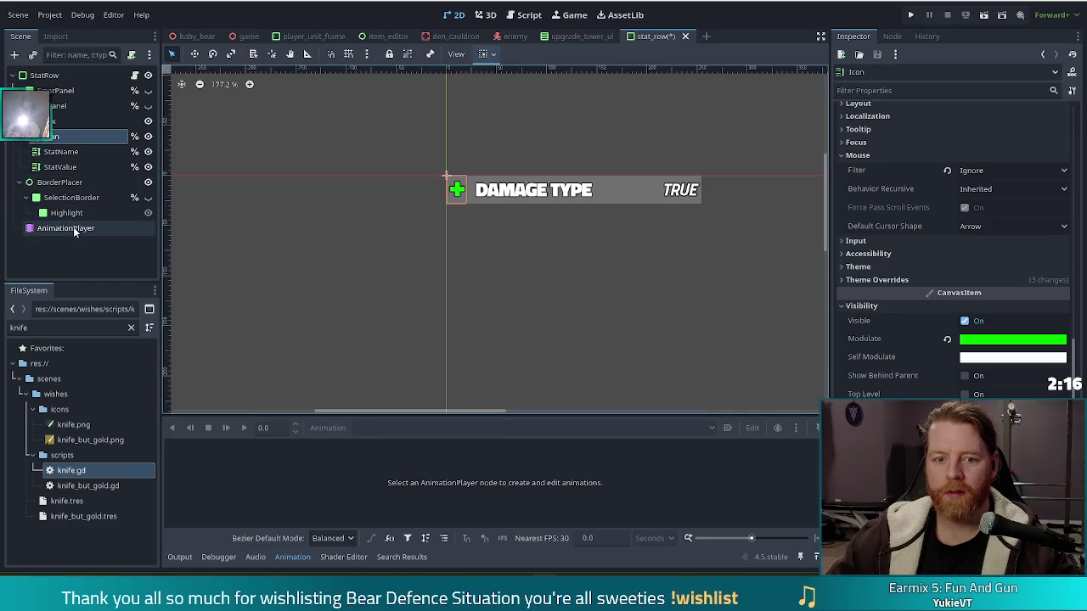
# Reselect the AnimationPlayer and select the new modulate keyframe on the deselect timeline
pyautogui.click(68, 229)
pyautogui.click(60, 197)
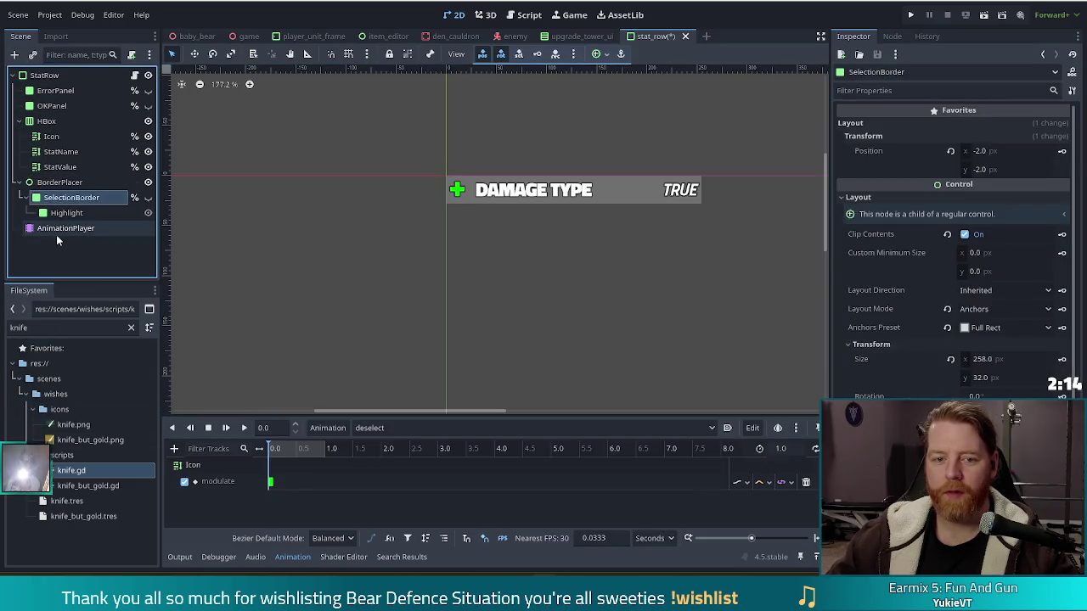
pyautogui.click(65, 229)
pyautogui.click(343, 557)
pyautogui.click(292, 557)
pyautogui.click(269, 483)
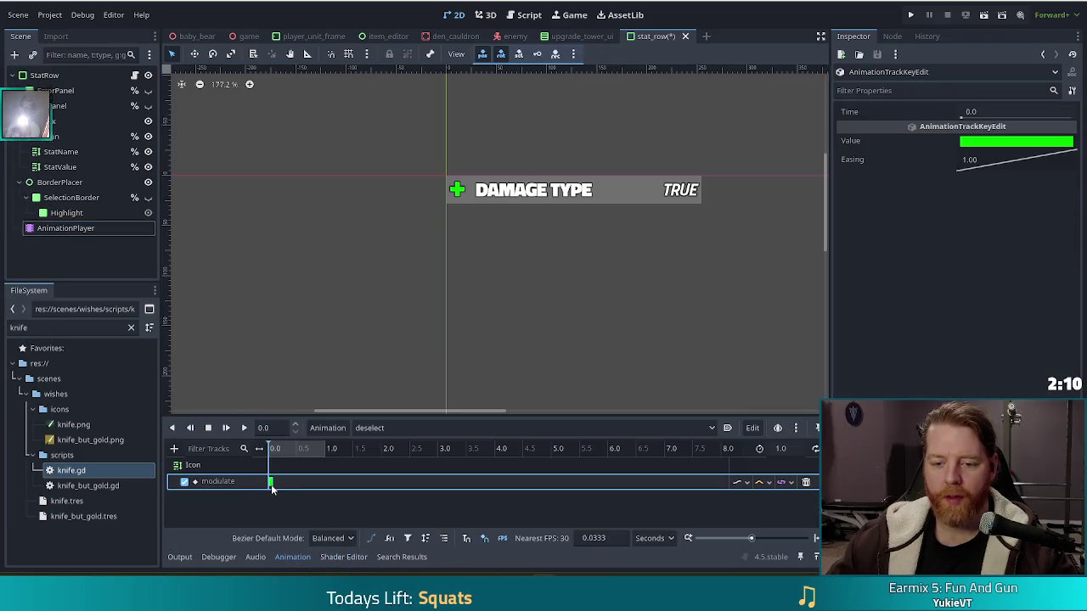
# Make the deselect key's colour a translucent dark green, save the scene, and open stat_row.gd
pyautogui.click(993, 145)
pyautogui.moveTo(1063, 225)
pyautogui.mouseDown()
pyautogui.moveTo(1071, 281)
pyautogui.moveTo(1072, 90)
pyautogui.mouseUp()
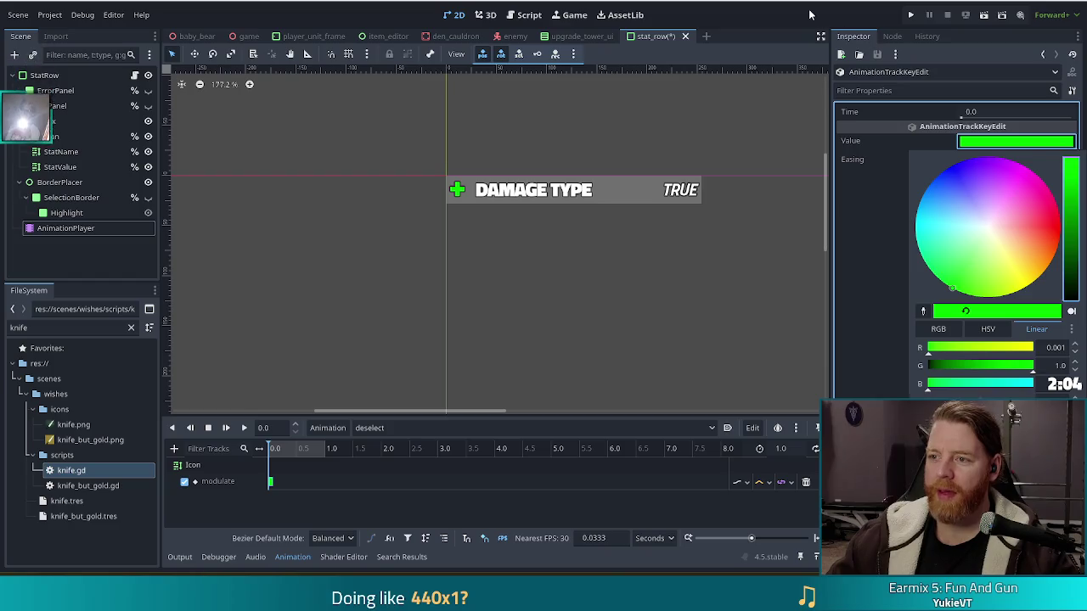
pyautogui.click(845, 277)
pyautogui.click(1010, 144)
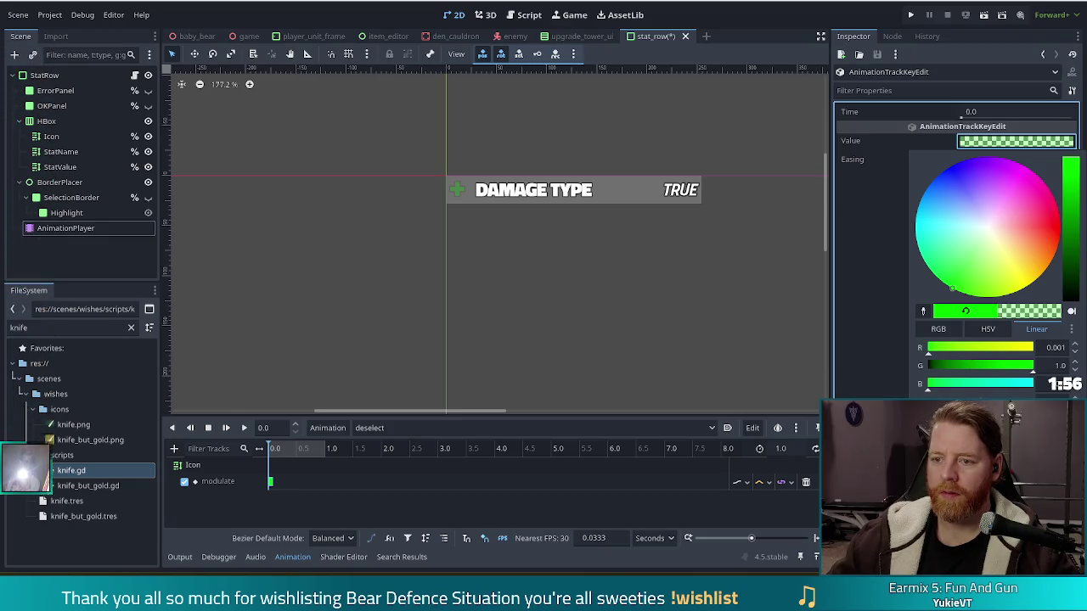
pyautogui.click(652, 289)
pyautogui.hotkey('ctrl', 's')
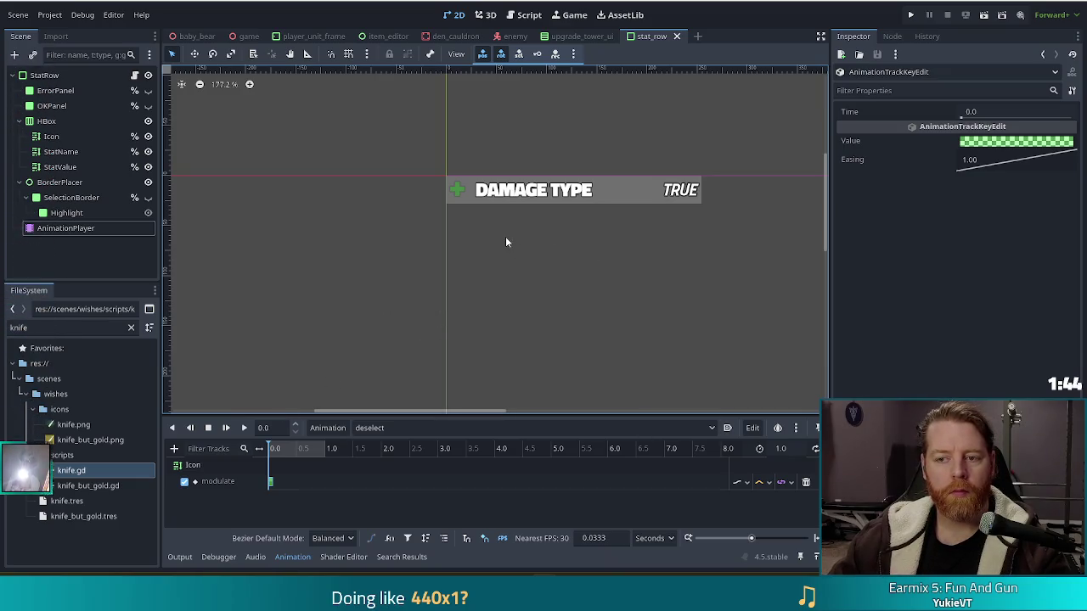
pyautogui.click(529, 14)
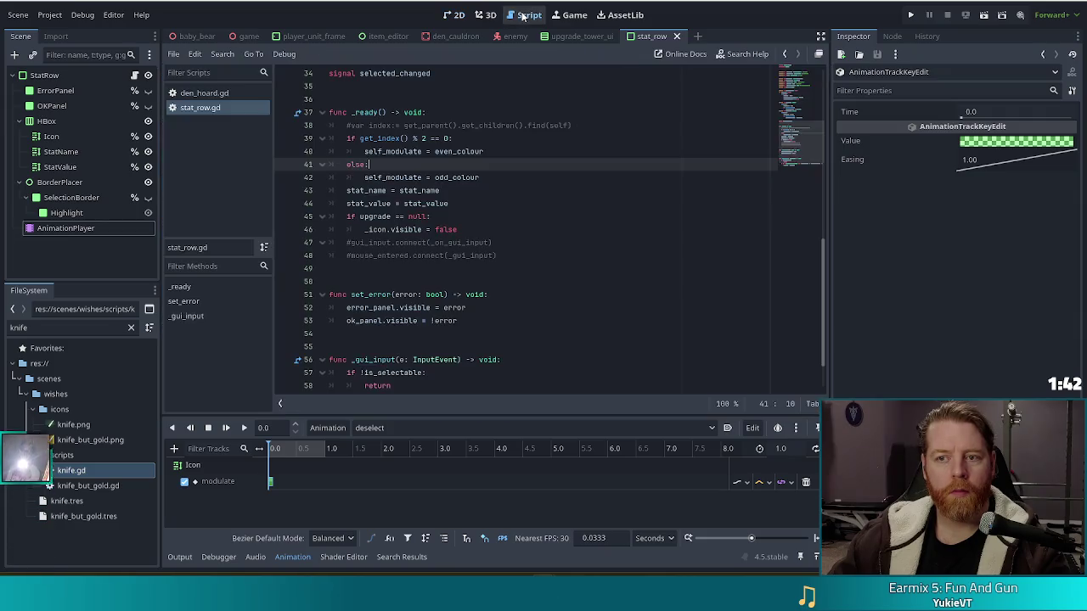
pyautogui.click(436, 230)
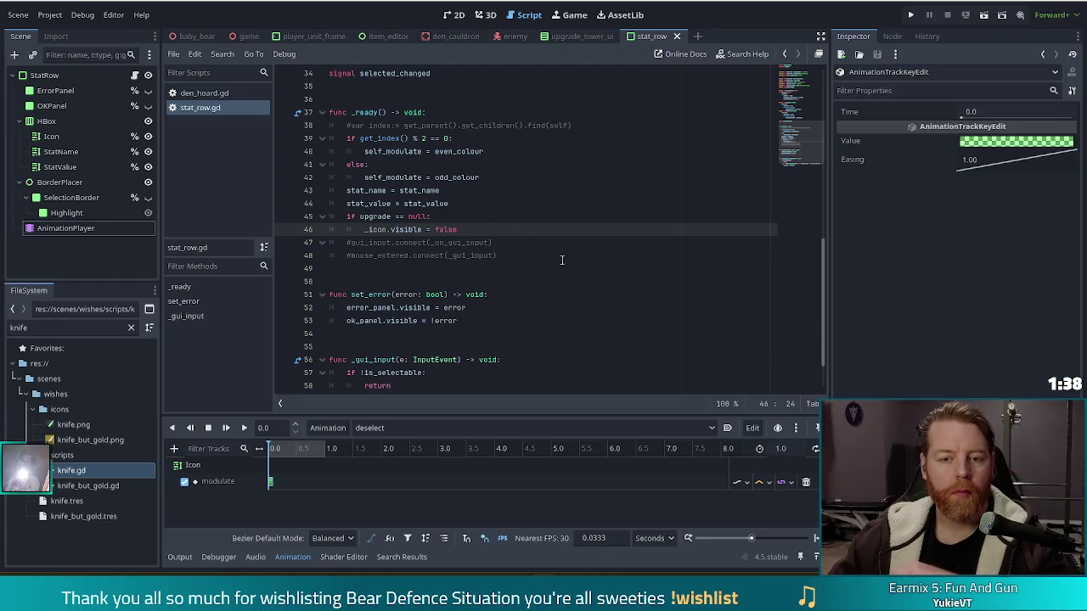
pyautogui.scroll(-2, 556, 255)
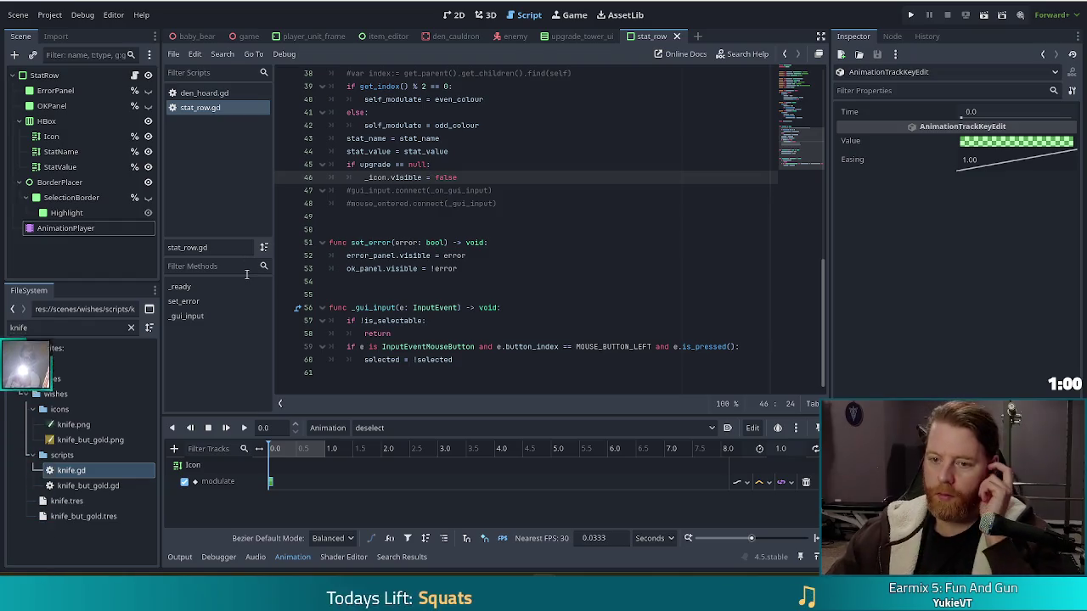
pyautogui.scroll(2, 514, 280)
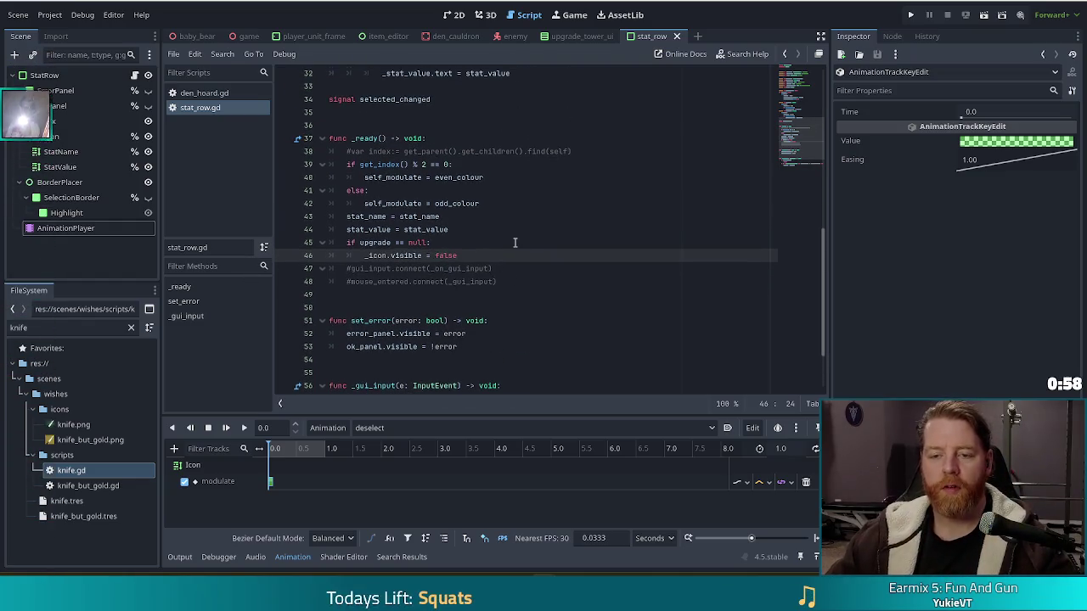
pyautogui.scroll(5, 518, 238)
pyautogui.scroll(-4, 530, 222)
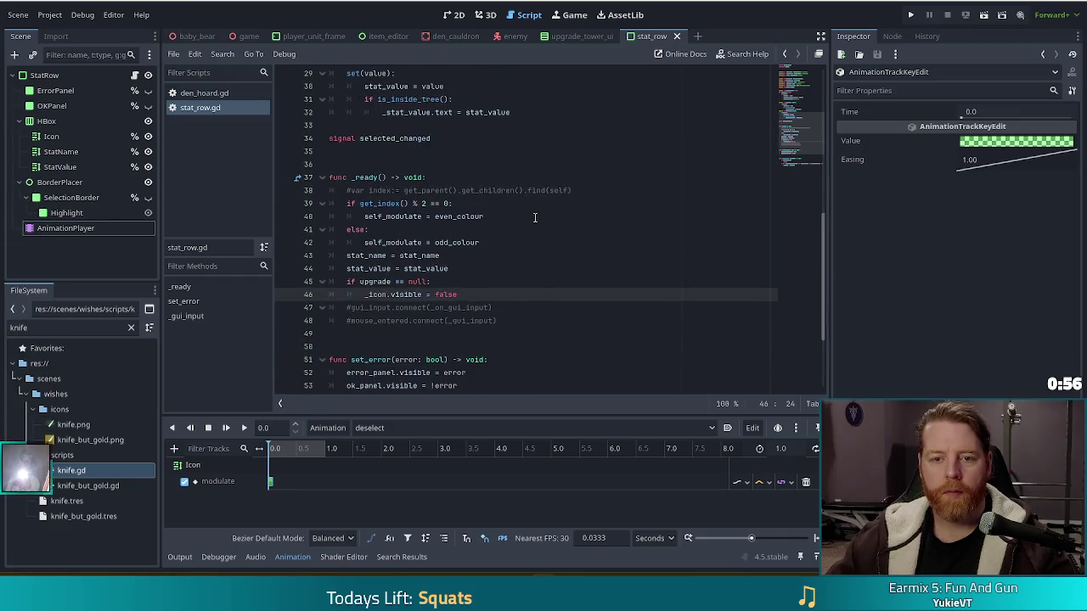
pyautogui.scroll(-3, 535, 218)
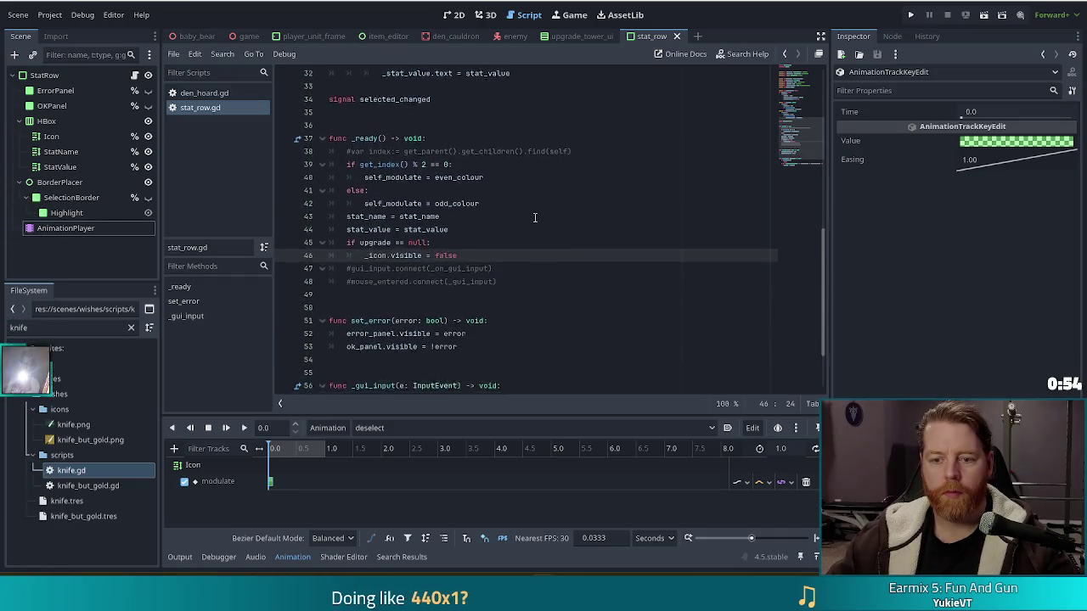
pyautogui.scroll(-1, 535, 218)
pyautogui.click(476, 365)
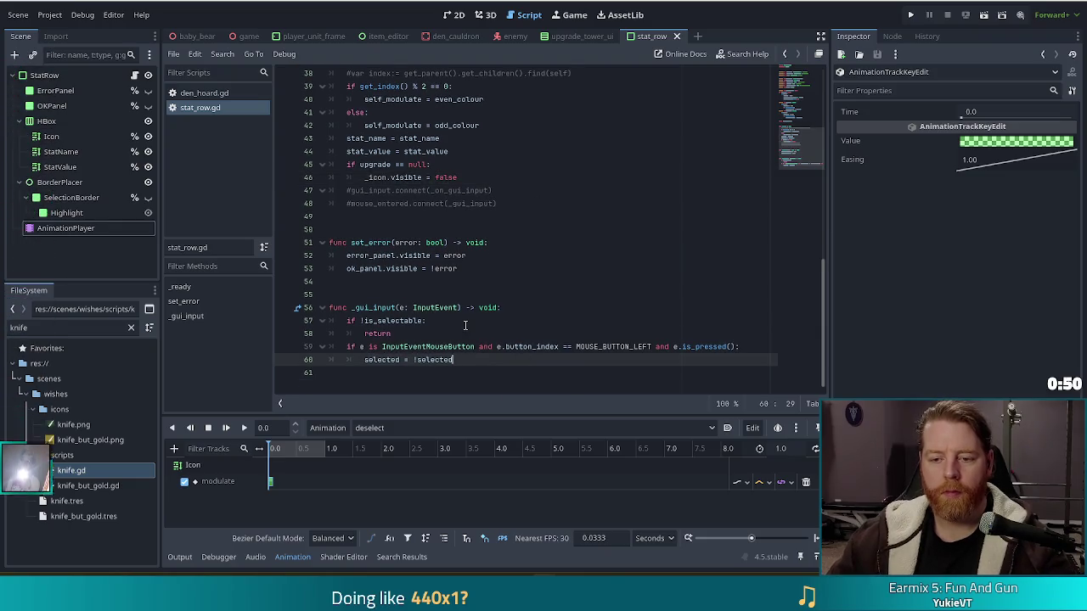
# Add an 'if selected:' block below the selection toggle, then switch to the browser
pyautogui.press('Return')
pyautogui.write('if selec')
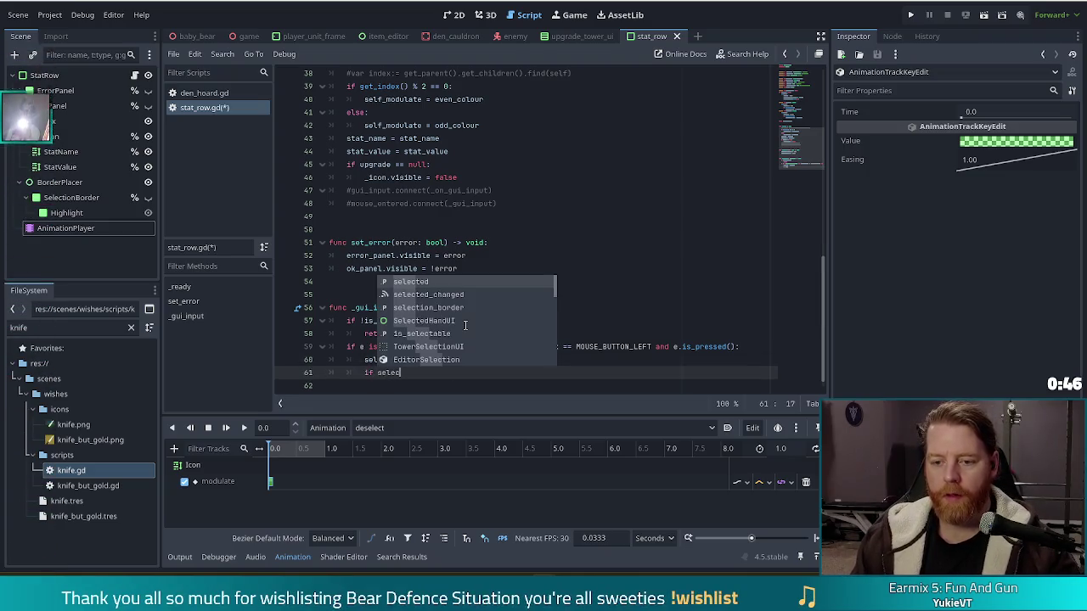
pyautogui.press('Return')
pyautogui.write(':')
pyautogui.press('Return')
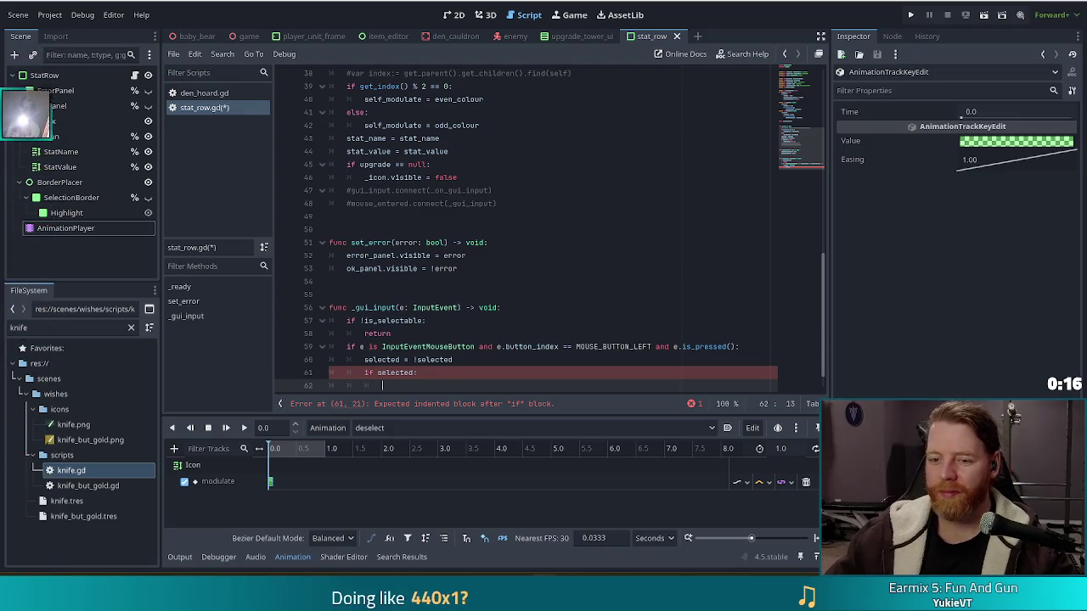
pyautogui.scroll(-1, 412, 355)
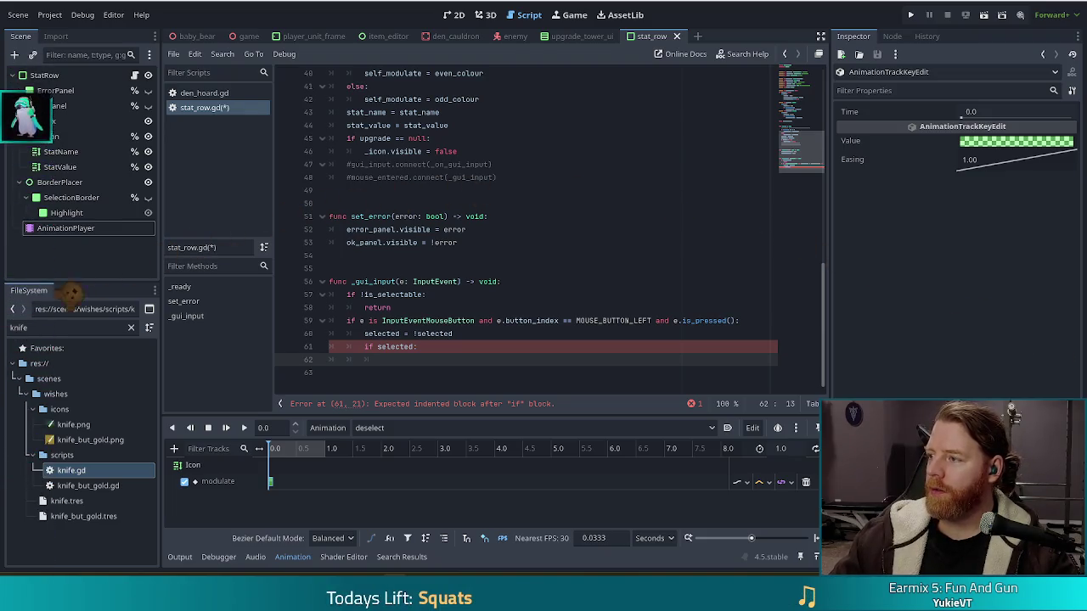
pyautogui.hotkey('alt', 'Tab')
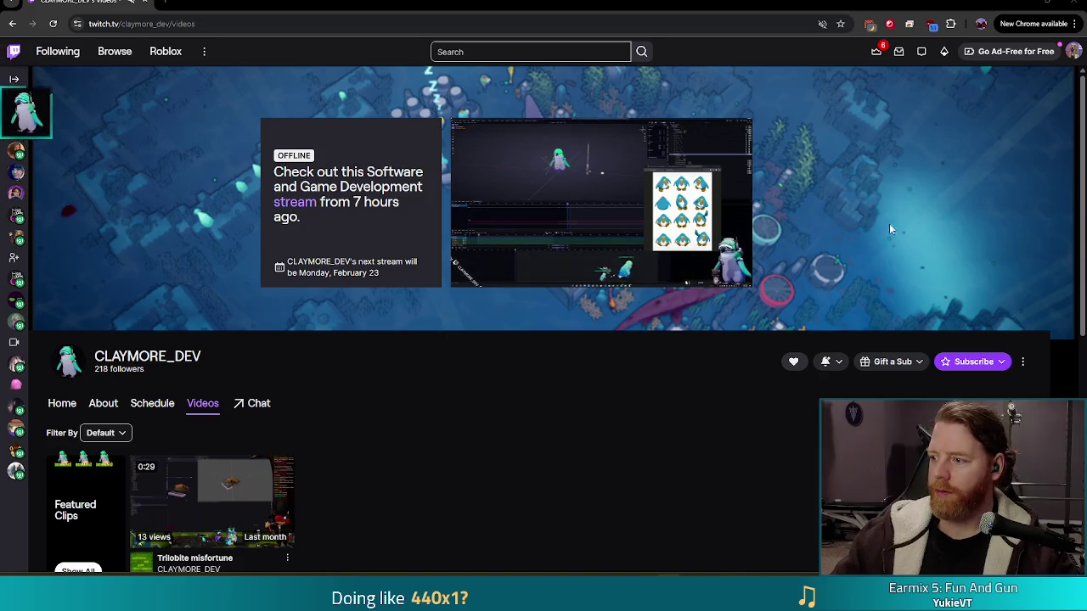
# Briefly view the offline preview fullscreen, then open the recent 'game' broadcast
pyautogui.moveTo(558, 270)
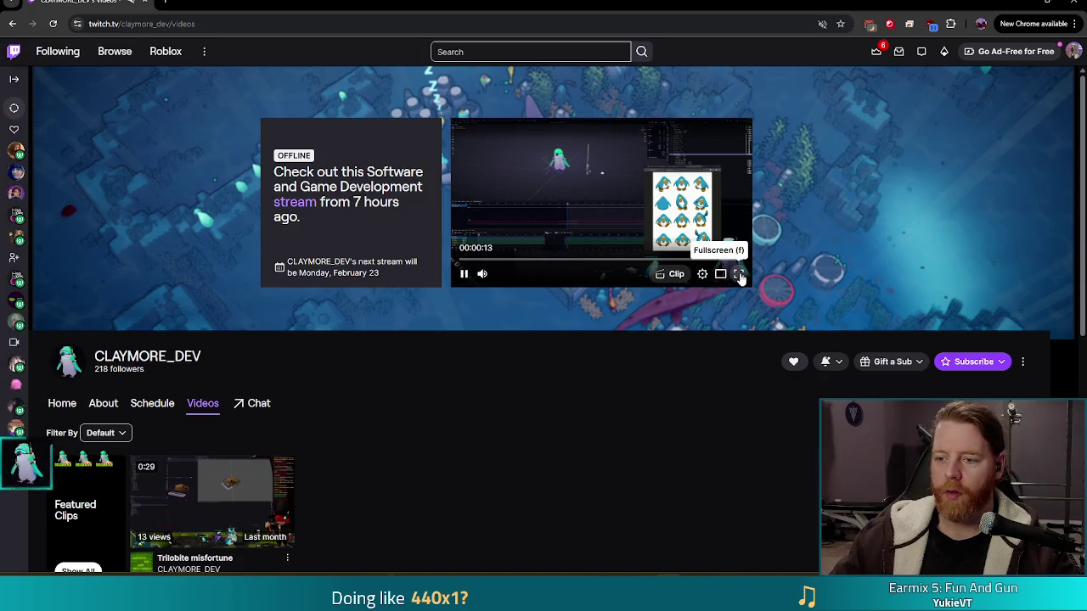
pyautogui.click(739, 276)
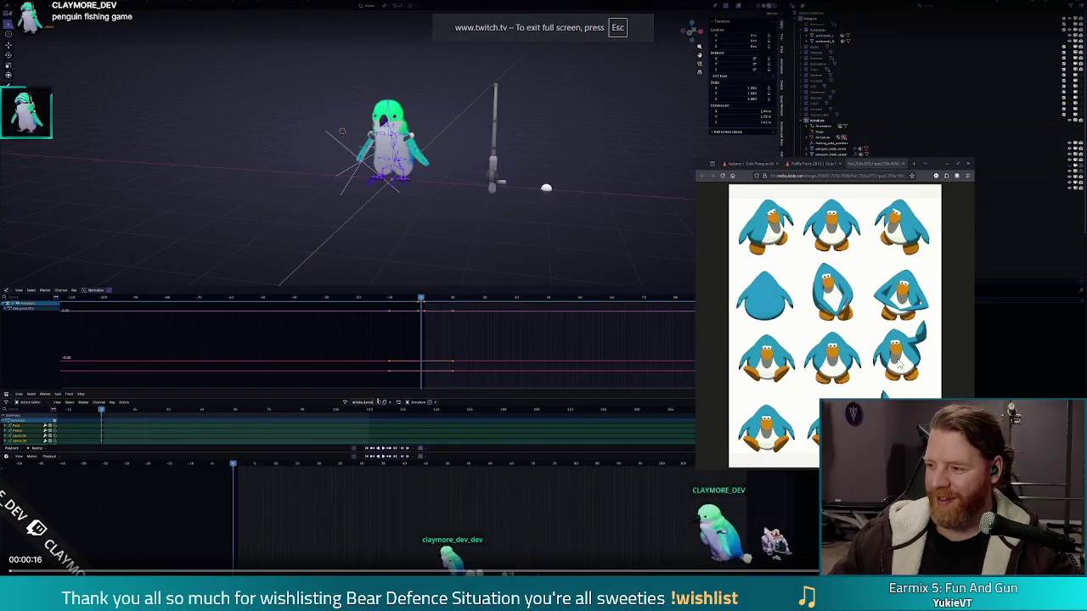
pyautogui.press('Escape')
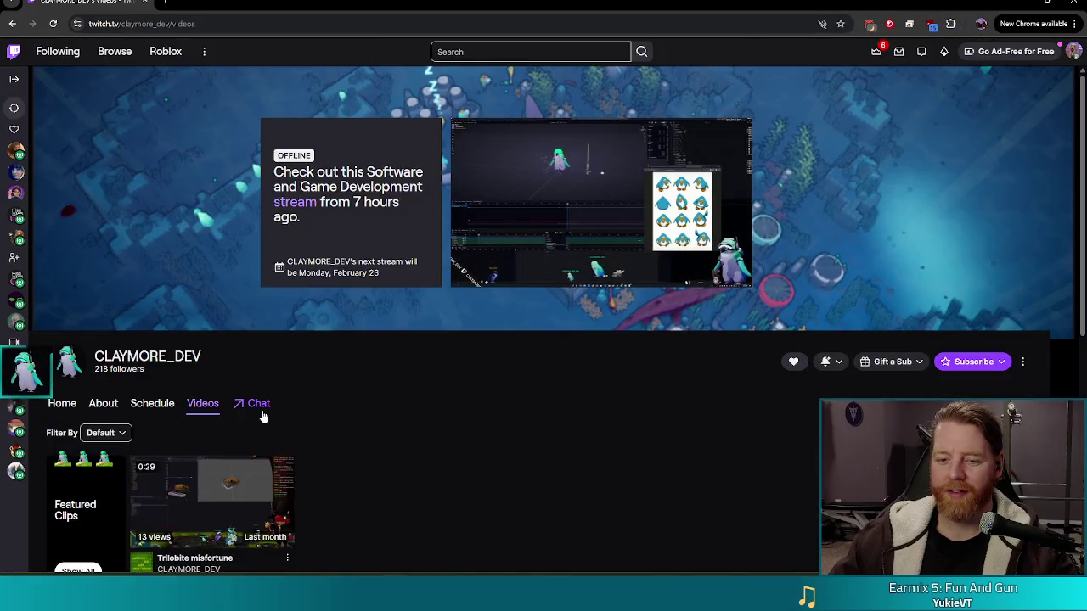
pyautogui.scroll(-3, 374, 404)
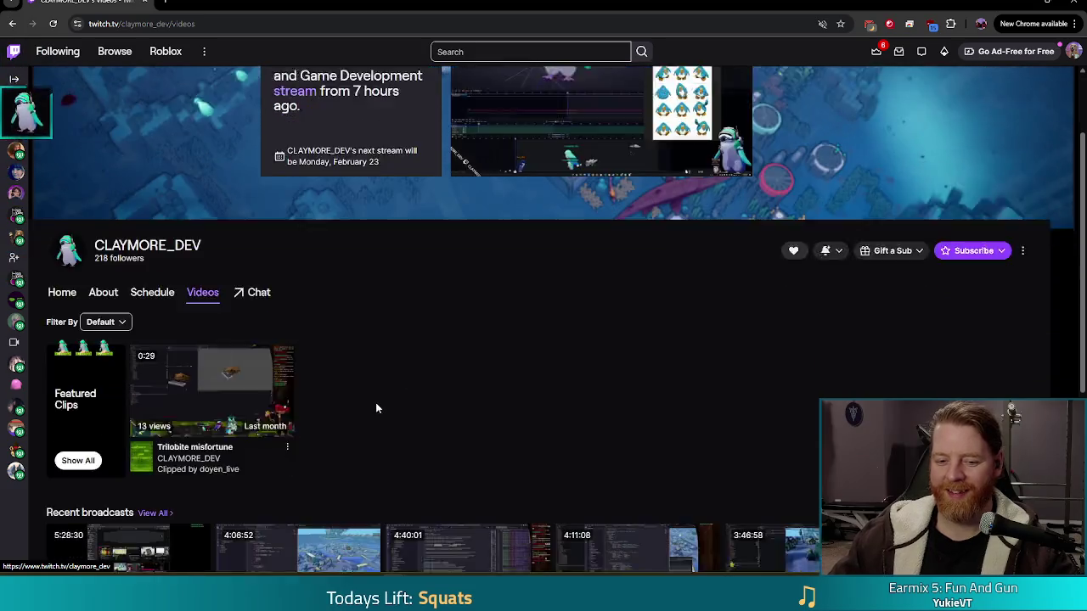
pyautogui.click(127, 395)
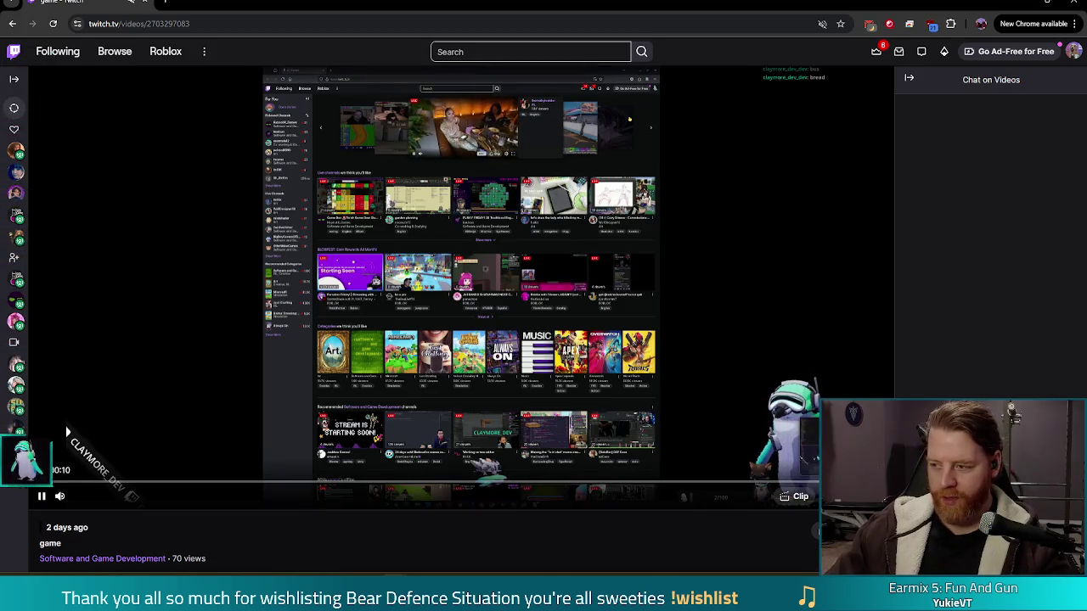
# Jump ahead in the 'game' VOD using End and the seek bar, then go back to Videos
pyautogui.press('End')
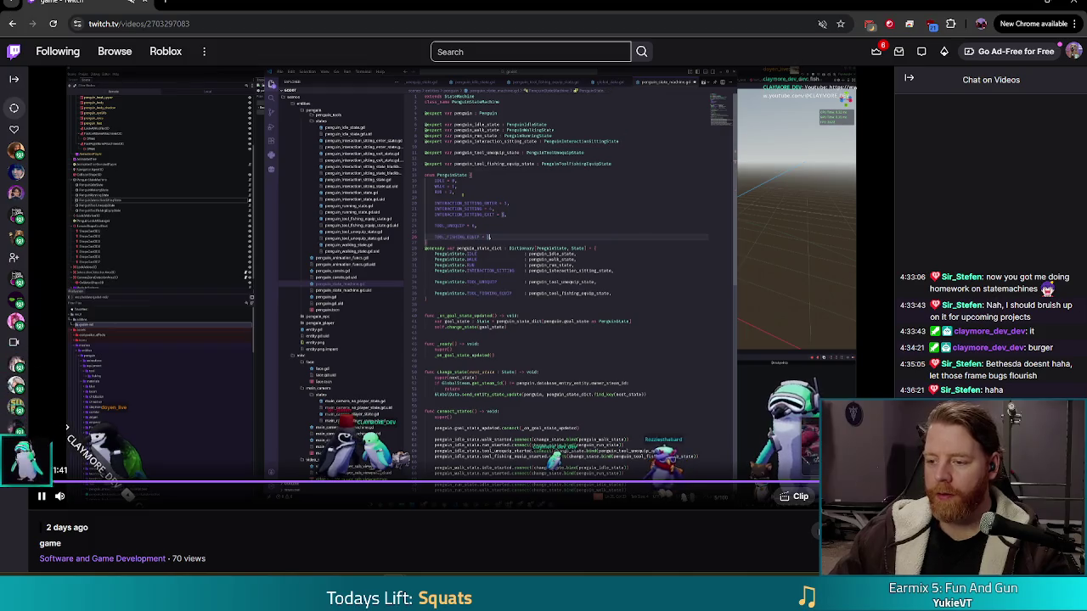
pyautogui.click(632, 482)
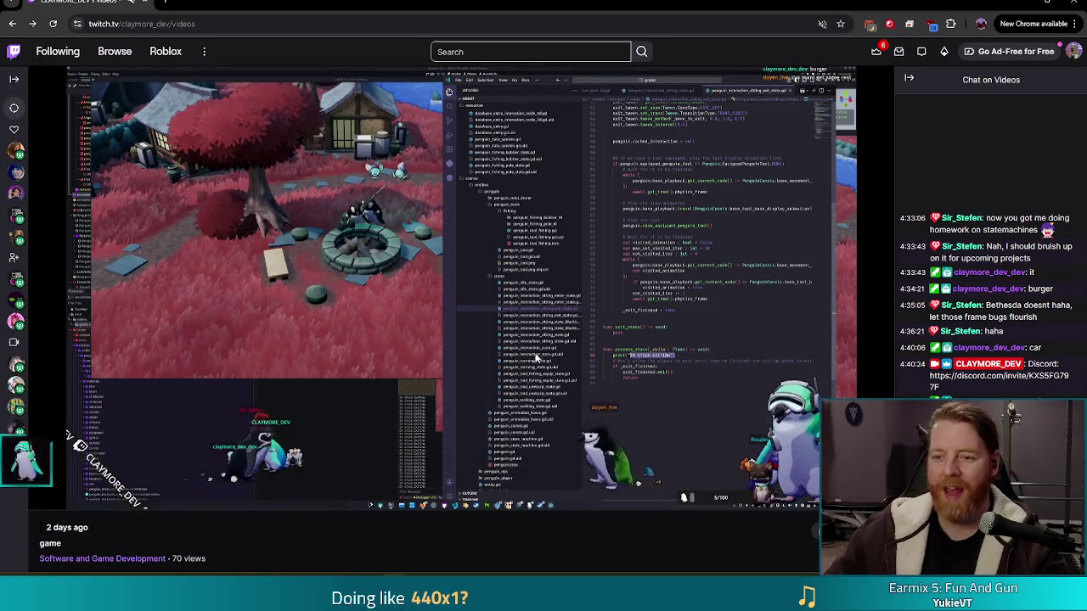
pyautogui.hotkey('alt', 'Left')
pyautogui.scroll(-3, 342, 416)
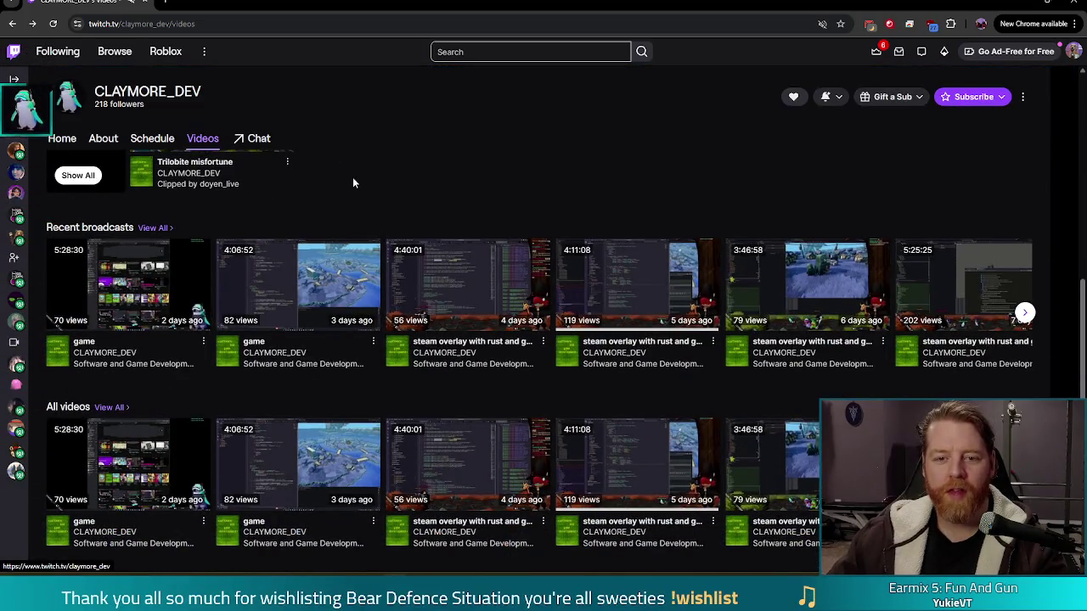
pyautogui.scroll(4, 360, 192)
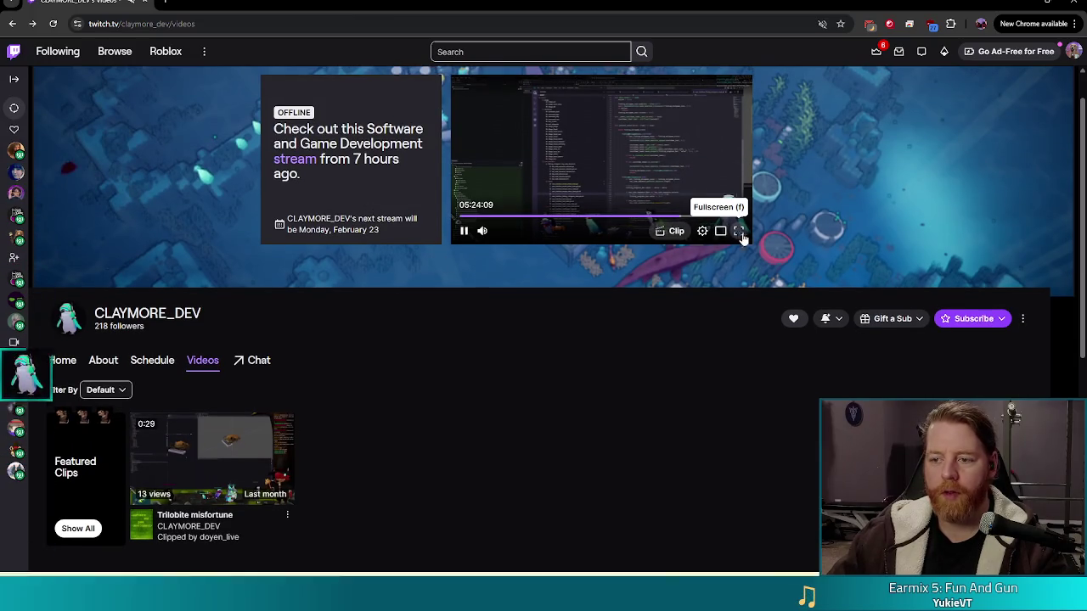
# Go fullscreen and enter arrows Left, Right, Down, Right, Left, Right to land the fish
pyautogui.click(738, 231)
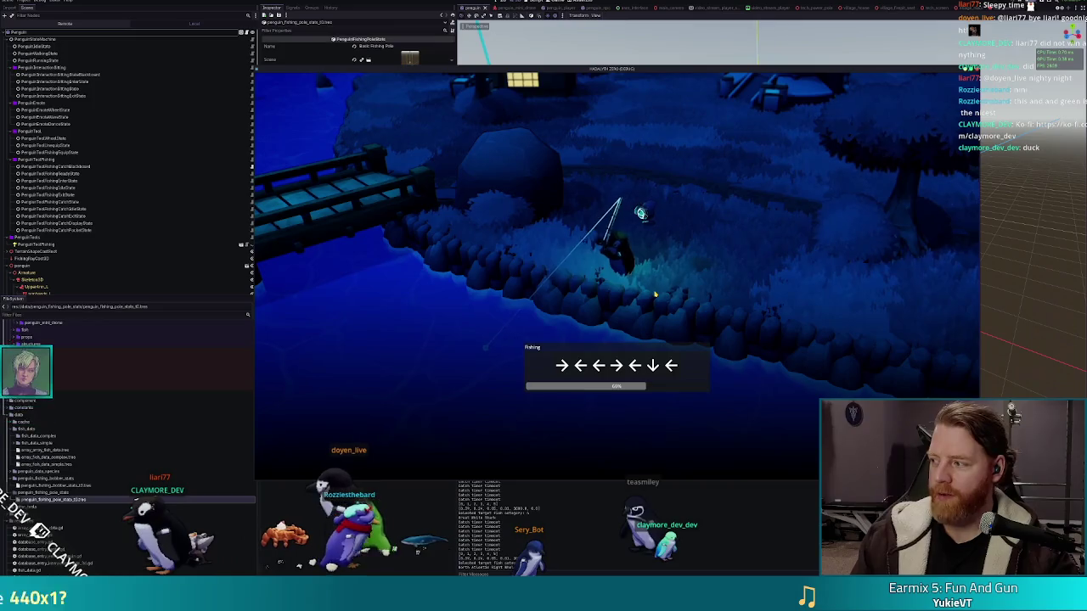
pyautogui.press('Left')
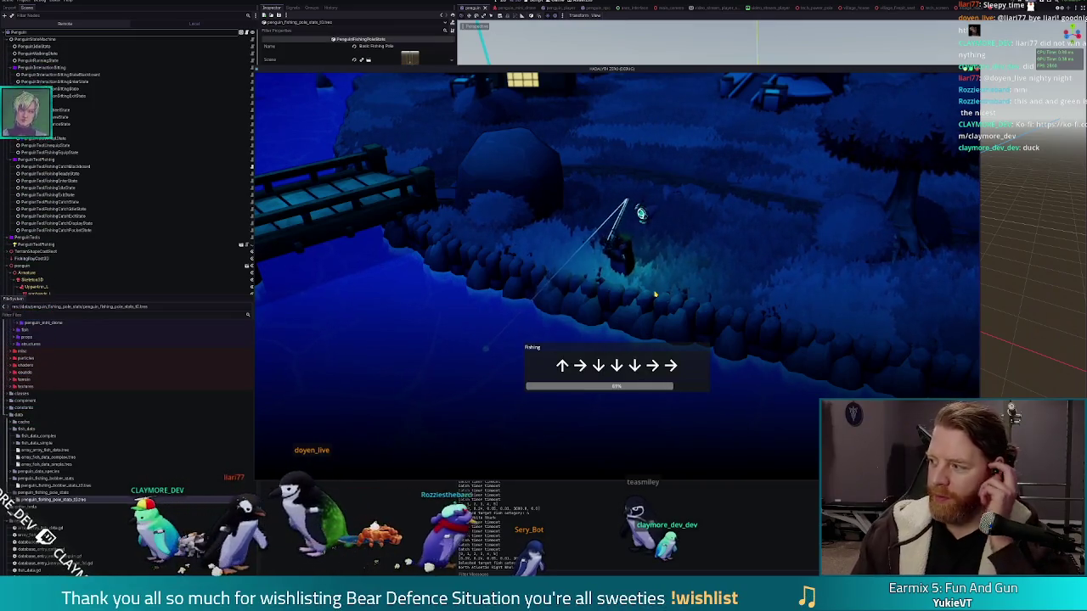
pyautogui.press('Right')
pyautogui.press('Down')
pyautogui.press('Down')
pyautogui.press('Down')
pyautogui.press('Right')
pyautogui.press('Right')
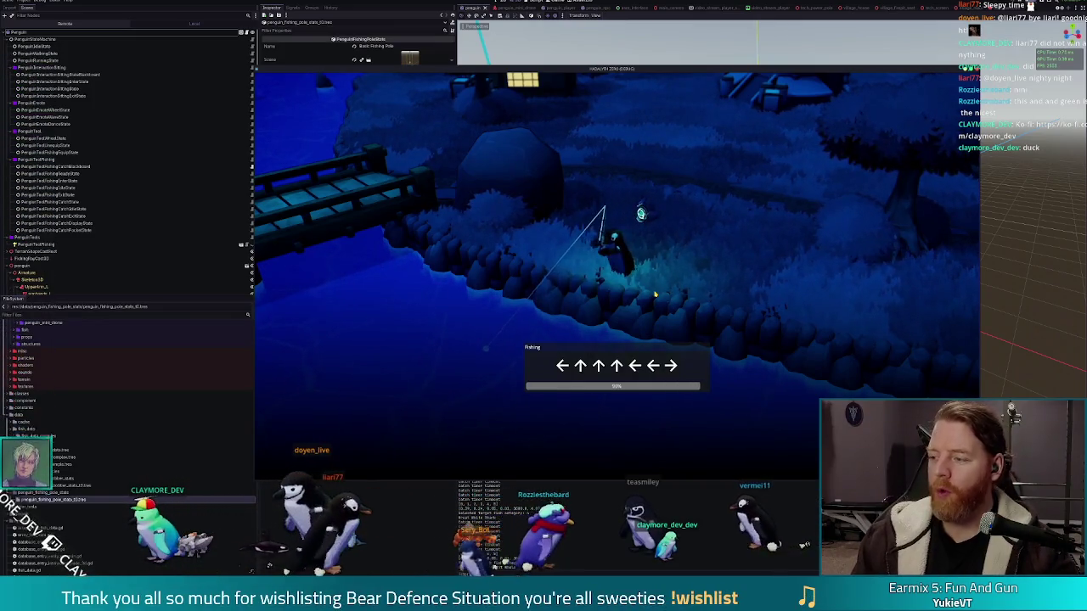
pyautogui.press('Left')
pyautogui.press('Left')
pyautogui.press('Right')
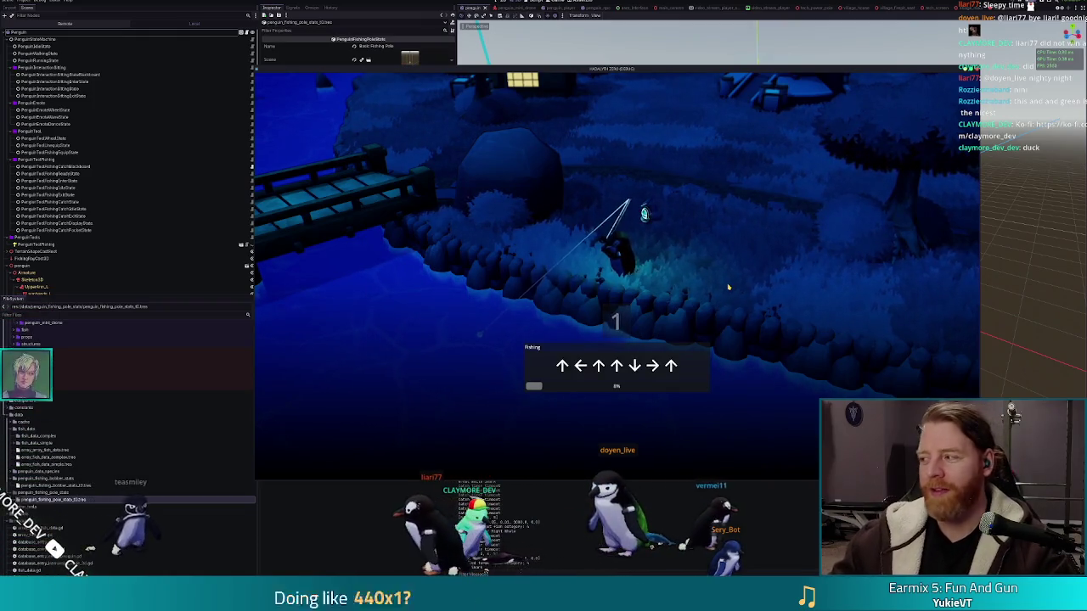
# Match the opening arrow prompts of the new fishing round to raise catch progress
pyautogui.press('Up')
pyautogui.press('Left')
pyautogui.press('Up')
pyautogui.press('Up')
pyautogui.press('Down')
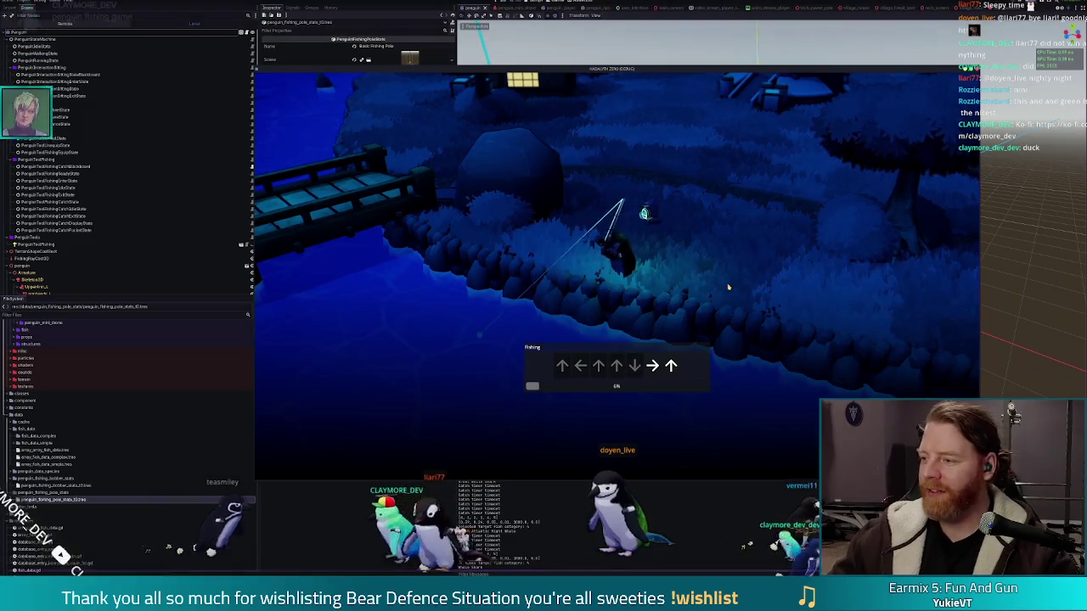
pyautogui.press('Right')
pyautogui.press('Up')
pyautogui.press('Right')
pyautogui.press('Left')
pyautogui.press('Down')
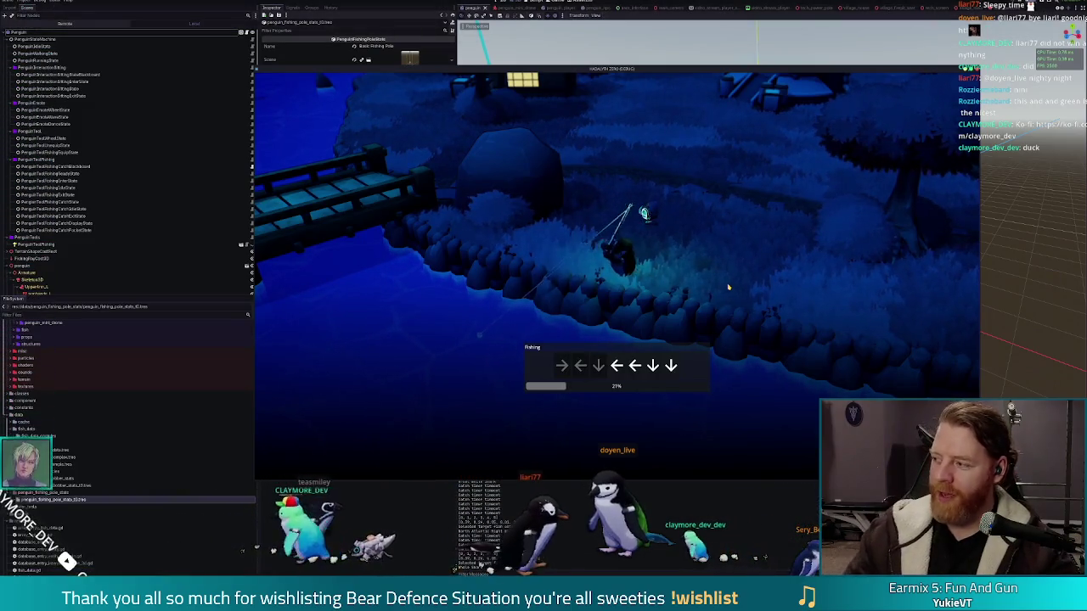
pyautogui.press('Left')
pyautogui.press('Right')
pyautogui.press('Right')
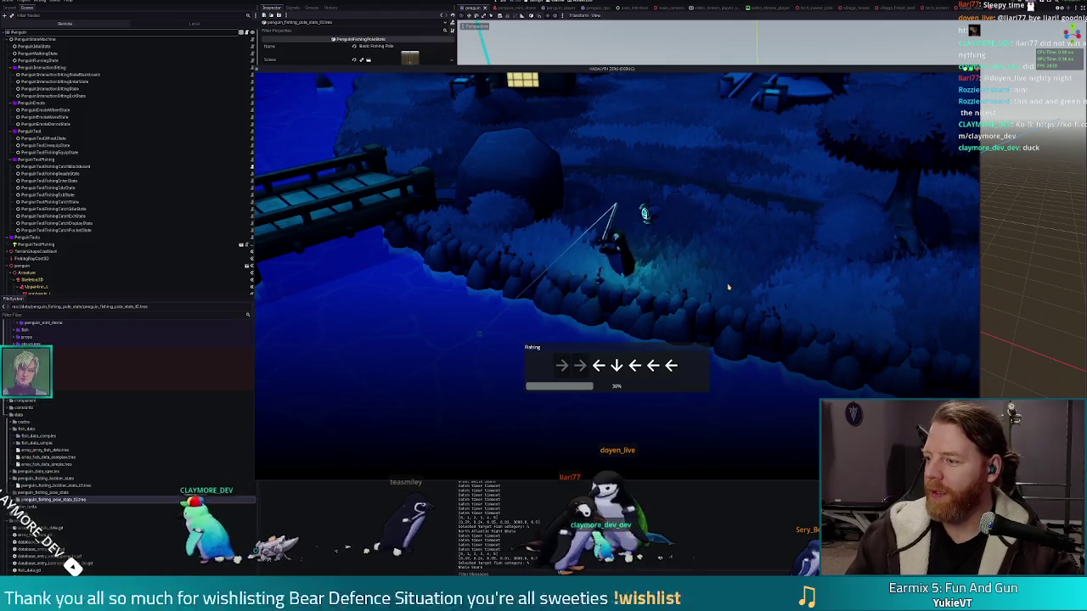
pyautogui.press('Left')
pyautogui.press('Down')
pyautogui.press('Left')
pyautogui.press('Left')
pyautogui.press('Left')
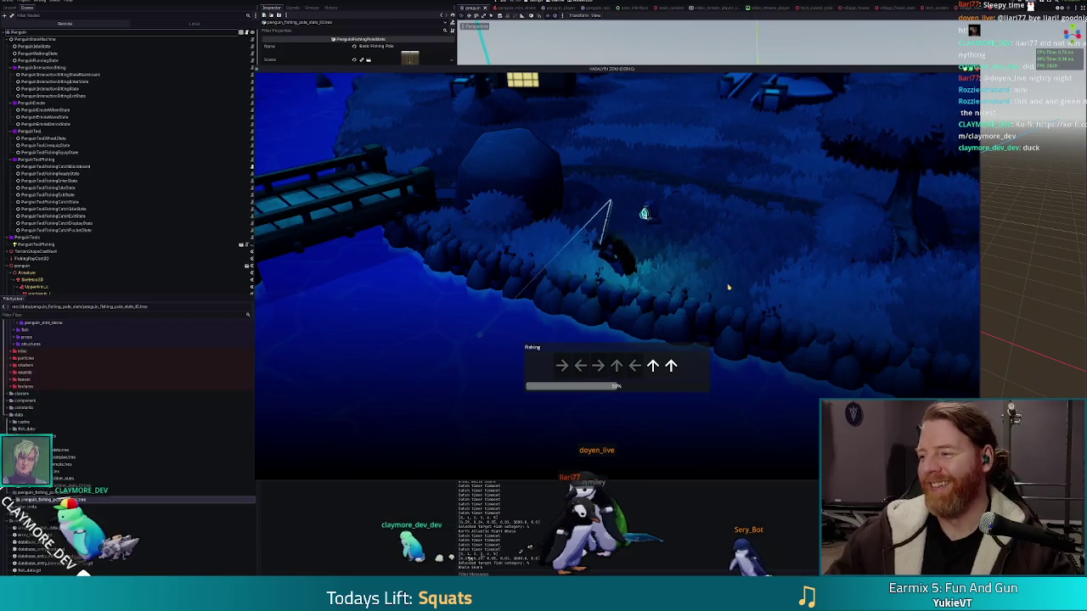
# Match the final arrow prompts to land the fish, then close the game with F8
pyautogui.press('Left')
pyautogui.press('Up')
pyautogui.press('Down')
pyautogui.press('Up')
pyautogui.press('Right')
pyautogui.press('Right')
pyautogui.press('Right')
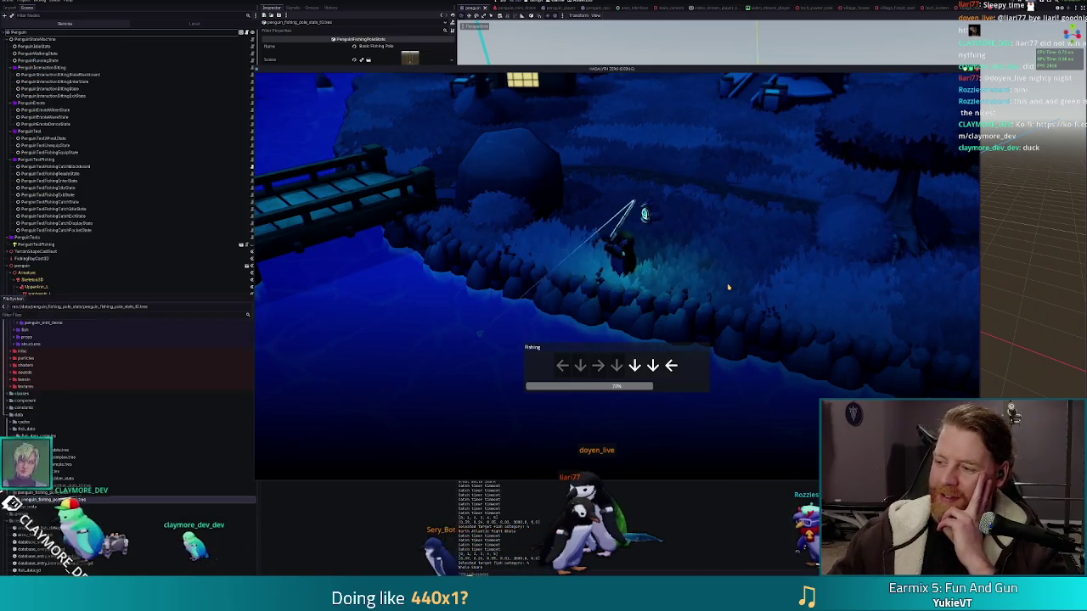
pyautogui.press('Right')
pyautogui.press('Down')
pyautogui.press('Left')
pyautogui.press('Up')
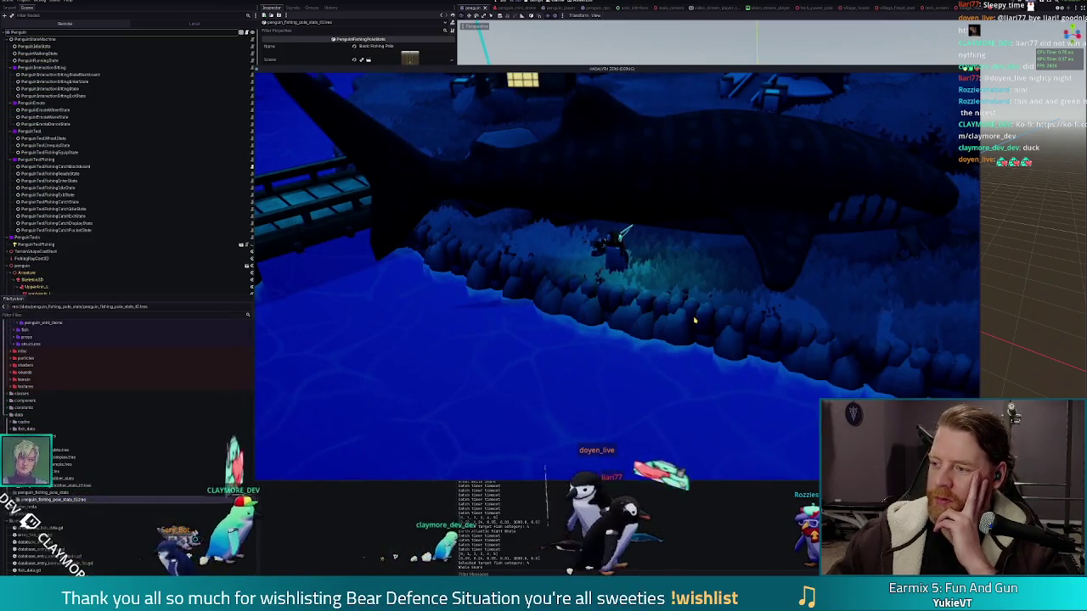
pyautogui.press('F8')
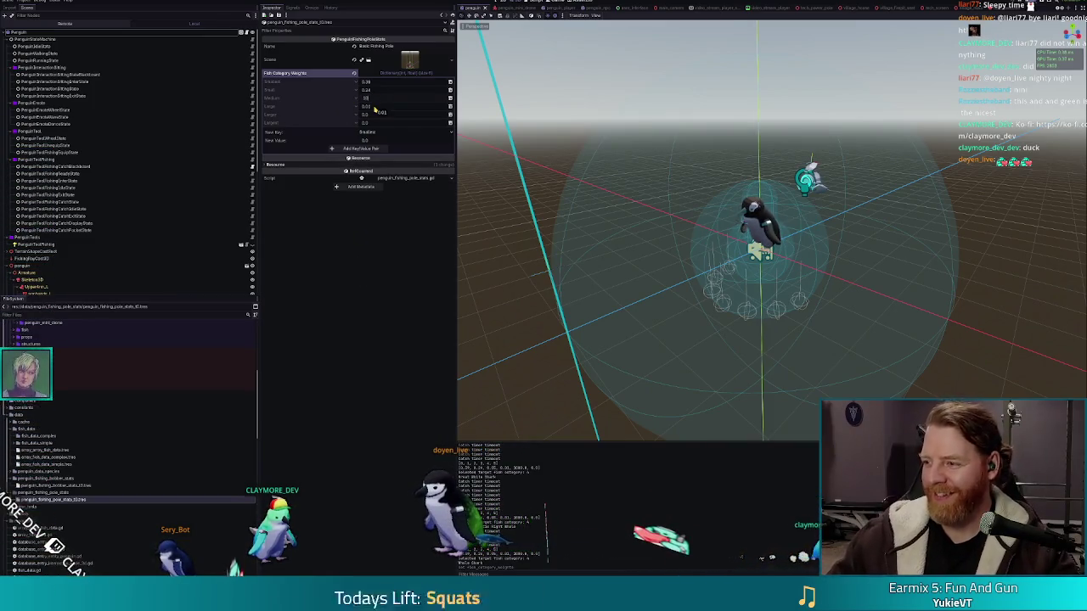
# Use Alt+Tab to bring the running fishing game window back into view
pyautogui.hotkey('alt', 'Tab')
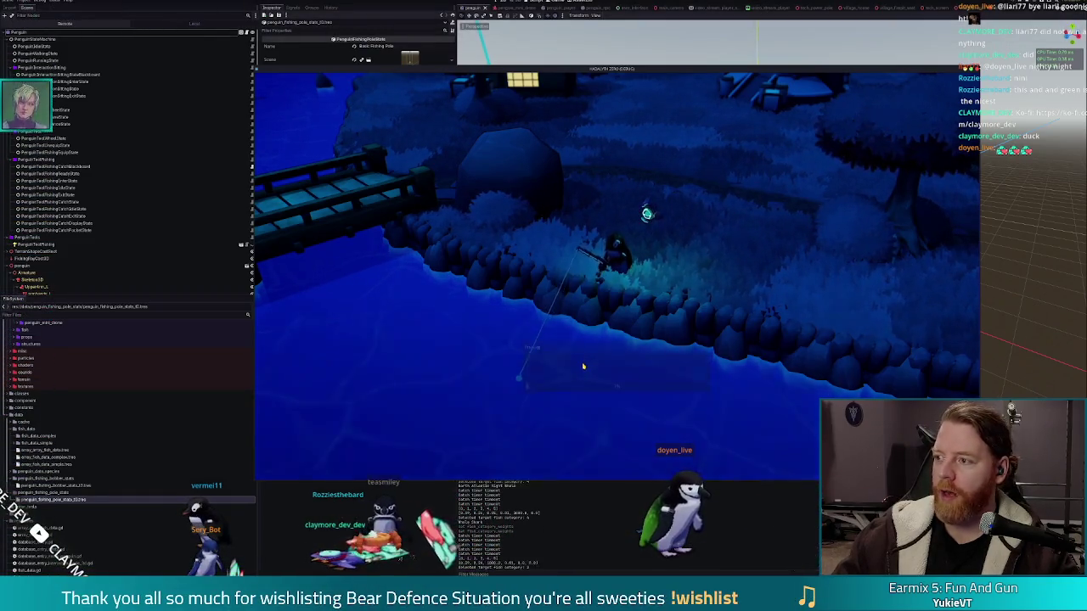
# Cast the fishing rod into the night-time water in the game
pyautogui.click(582, 363)
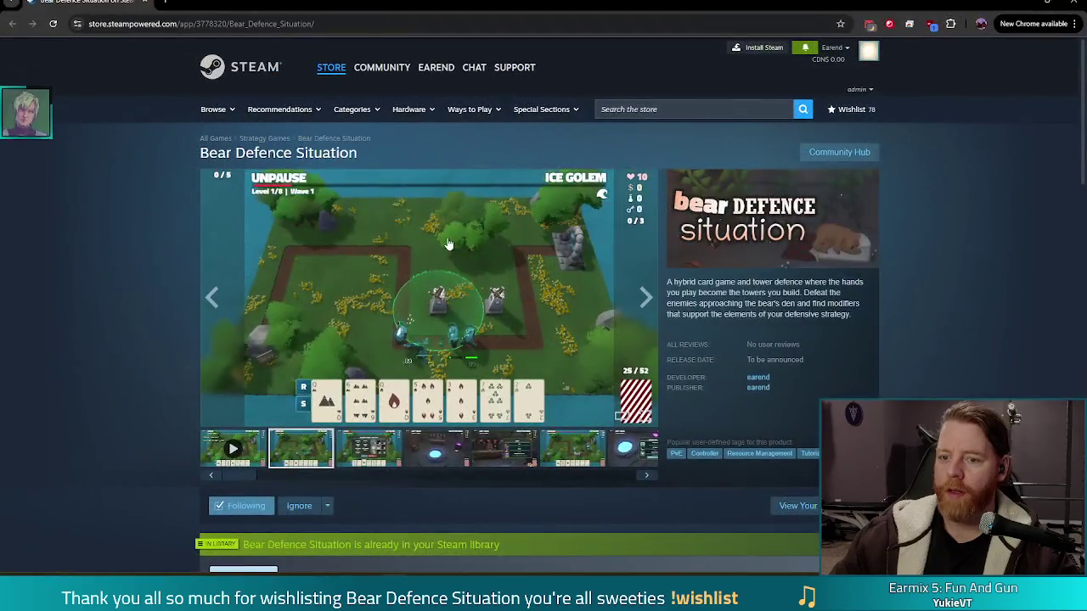
# Play the Bear Defence Situation trailer from the first media thumbnail in fullscreen
pyautogui.click(236, 452)
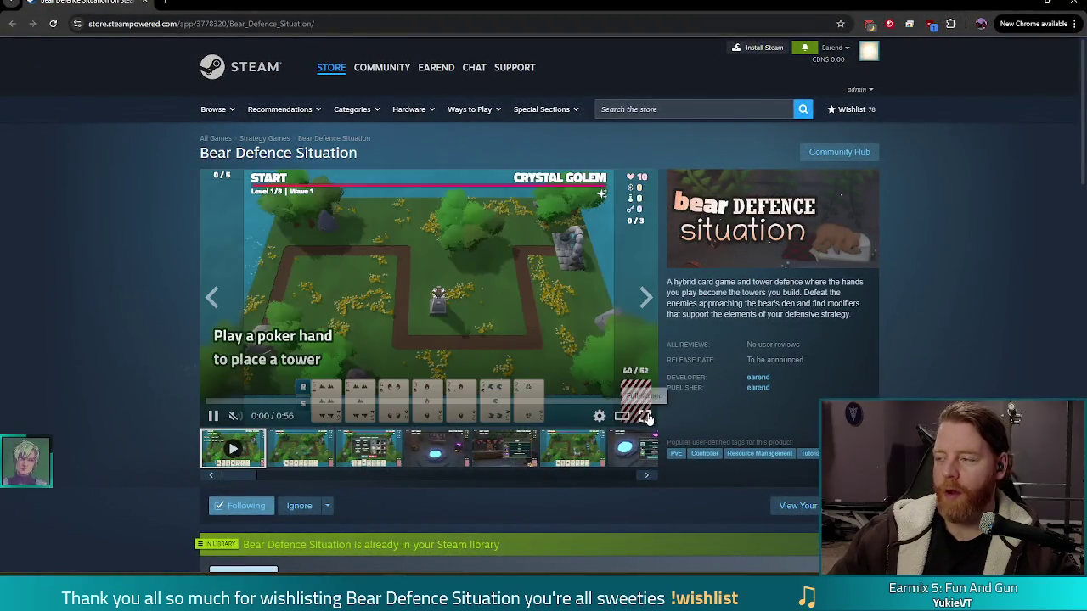
pyautogui.click(638, 417)
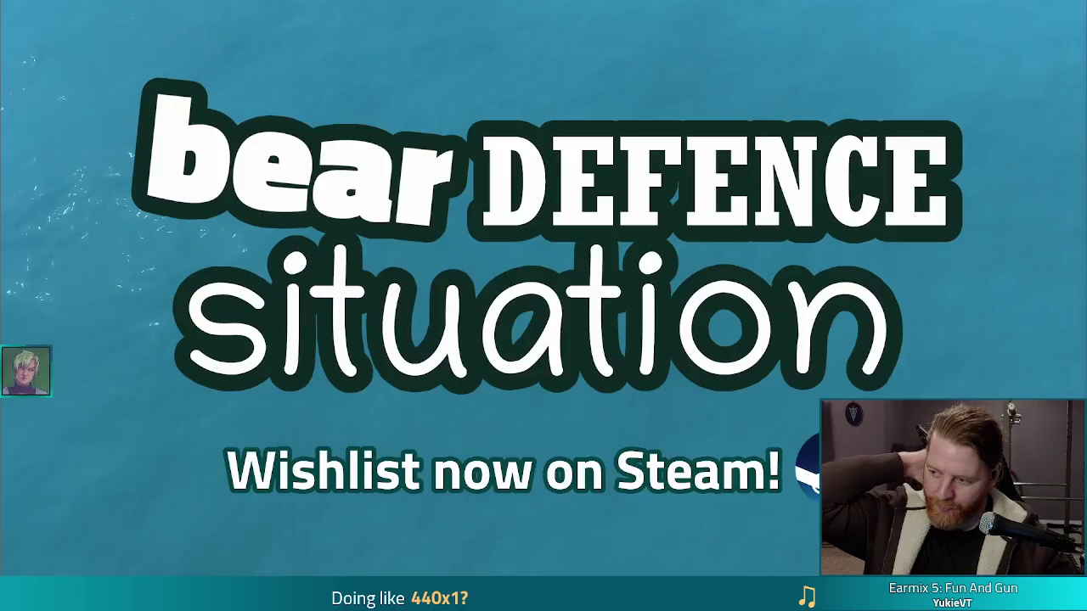
# Leave the fullscreen trailer and return to stat_row.gd with its unfinished 'if selected:' block
pyautogui.moveTo(711, 401)
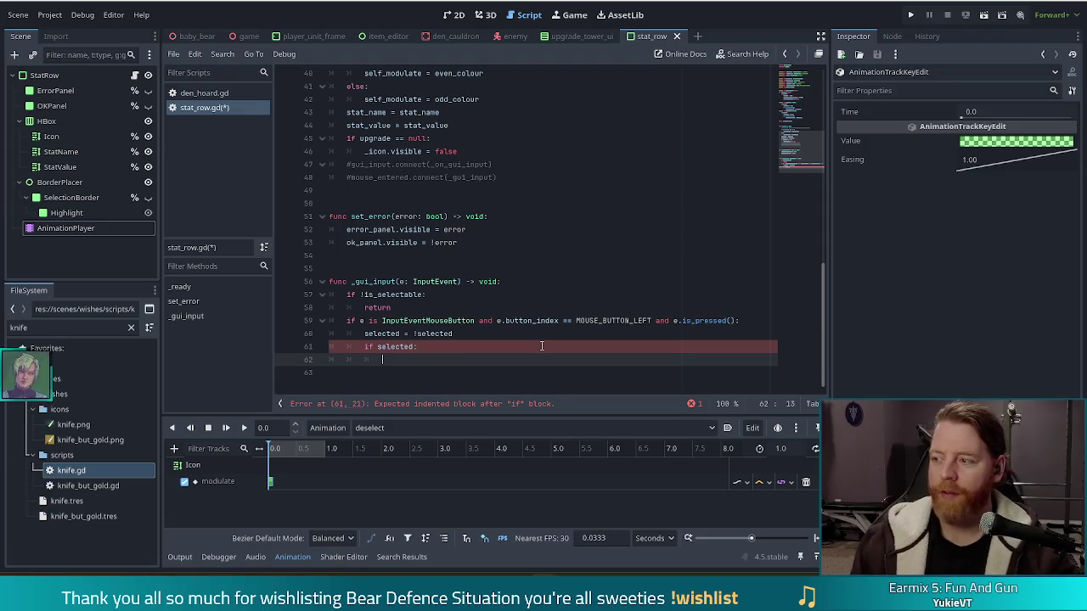
pyautogui.rightClick(83, 226)
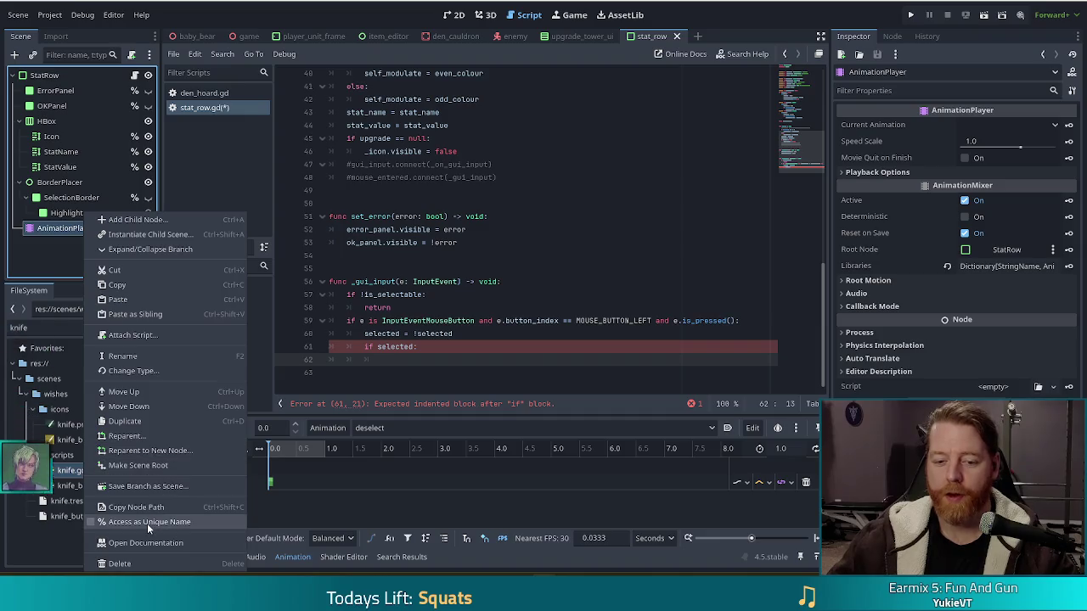
pyautogui.click(144, 521)
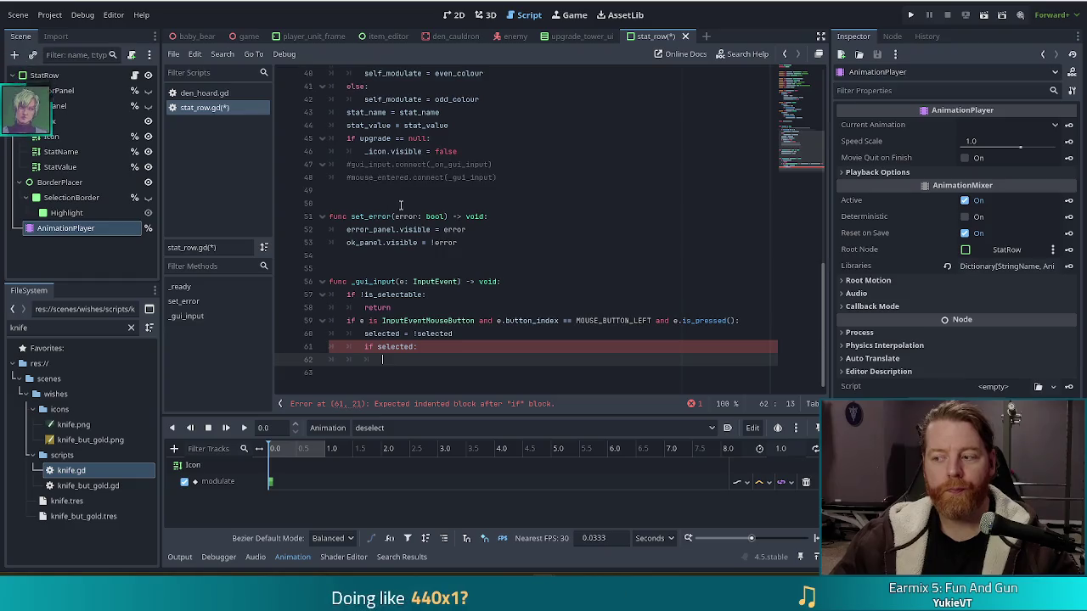
pyautogui.scroll(5, 416, 205)
pyautogui.scroll(5, 415, 206)
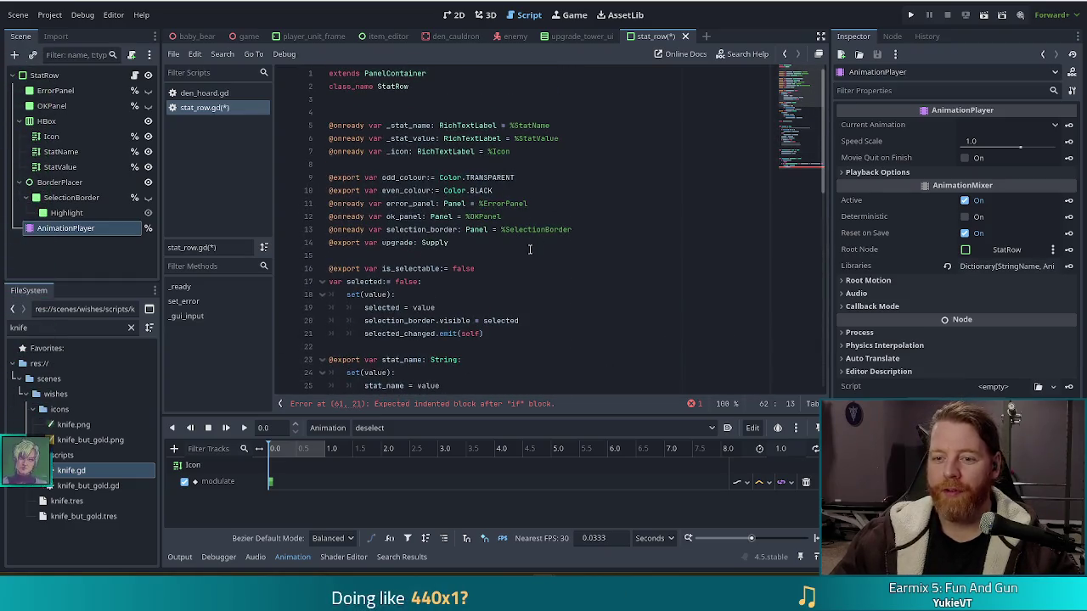
pyautogui.moveTo(85, 227)
pyautogui.mouseDown()
pyautogui.moveTo(67, 231)
pyautogui.moveTo(410, 266)
pyautogui.moveTo(391, 166)
pyautogui.mouseUp()
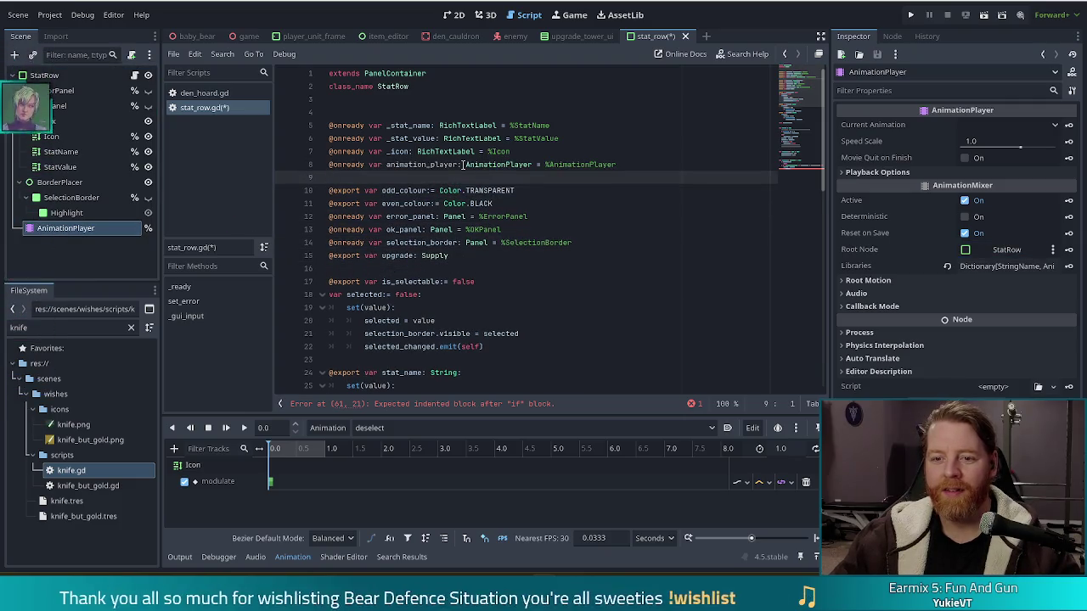
# Prefix the line-8 animation_player variable with an underscore, making it _animation_player
pyautogui.click(387, 165)
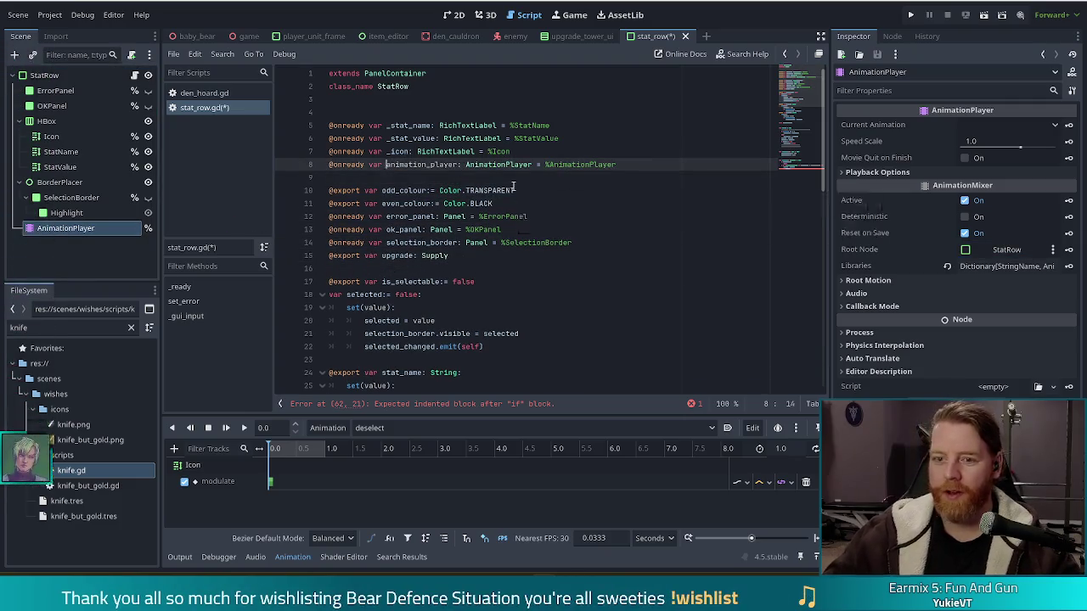
pyautogui.write('_')
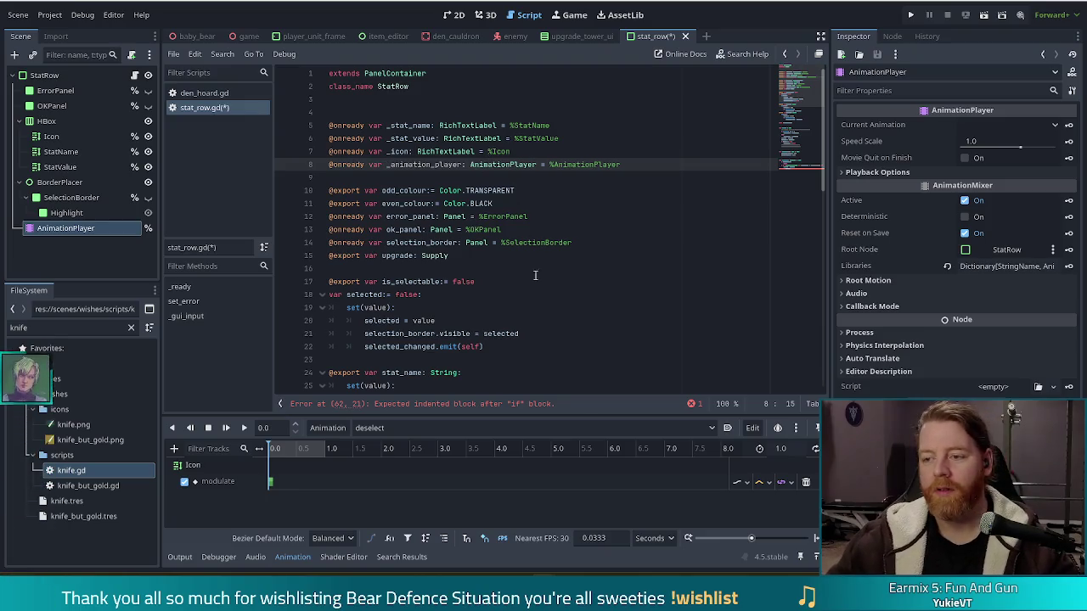
pyautogui.scroll(-5, 812, 153)
pyautogui.scroll(-6, 813, 152)
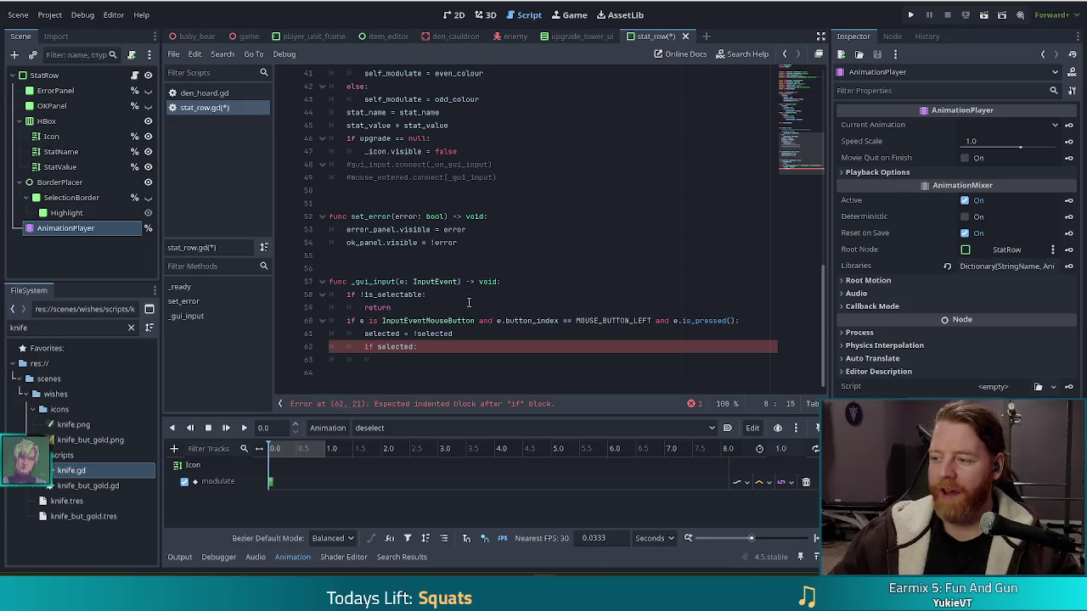
# Under 'if selected:', add _animation_player.play("select")
pyautogui.click(390, 360)
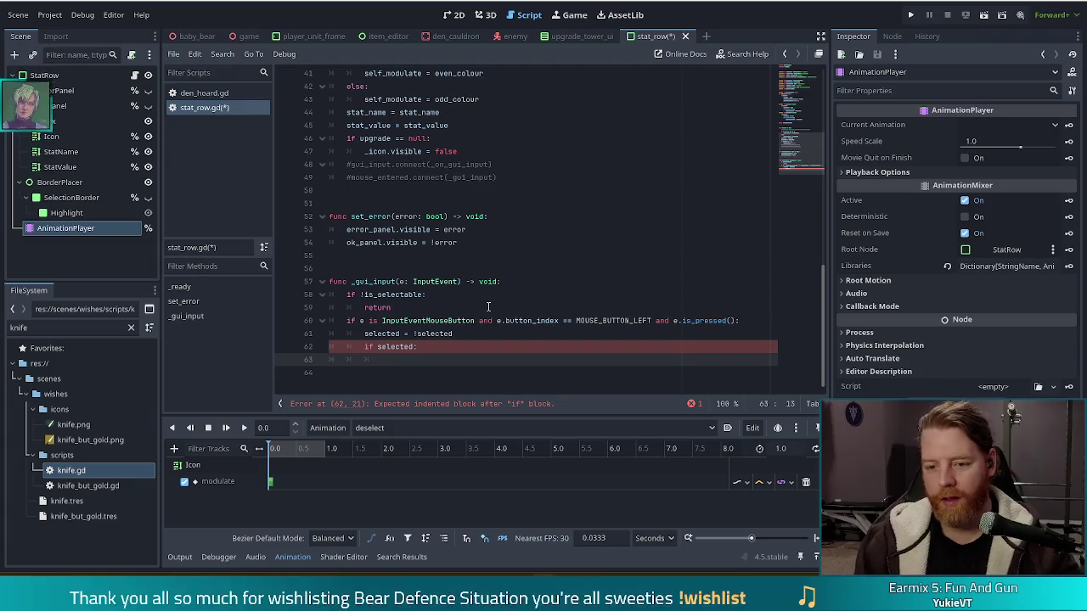
pyautogui.write('_ani')
pyautogui.press('Return')
pyautogui.write('.play(')
pyautogui.press('Return')
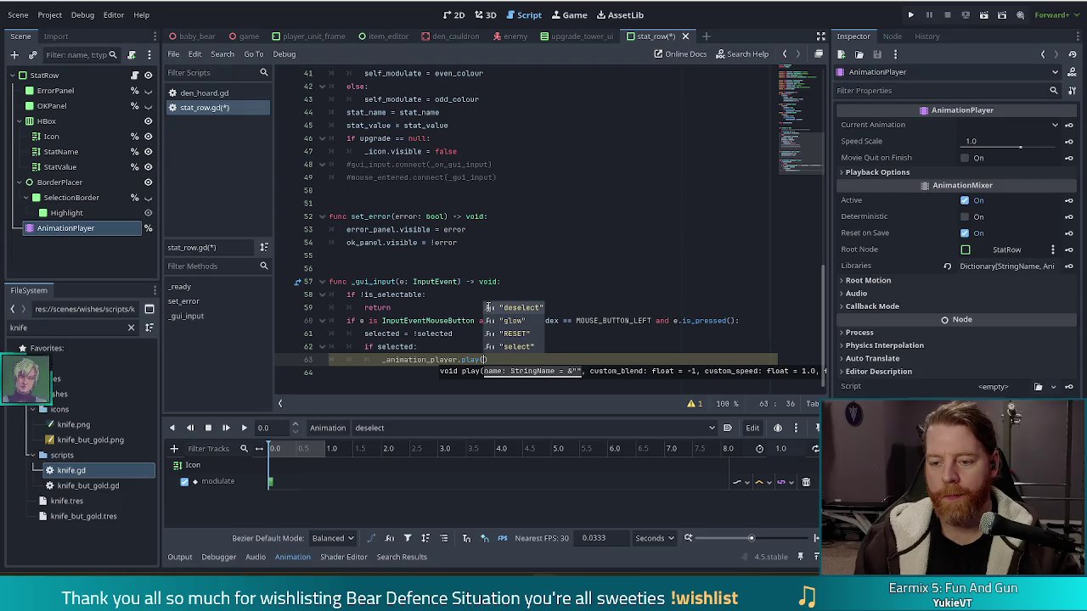
pyautogui.press('Up')
pyautogui.press('Return')
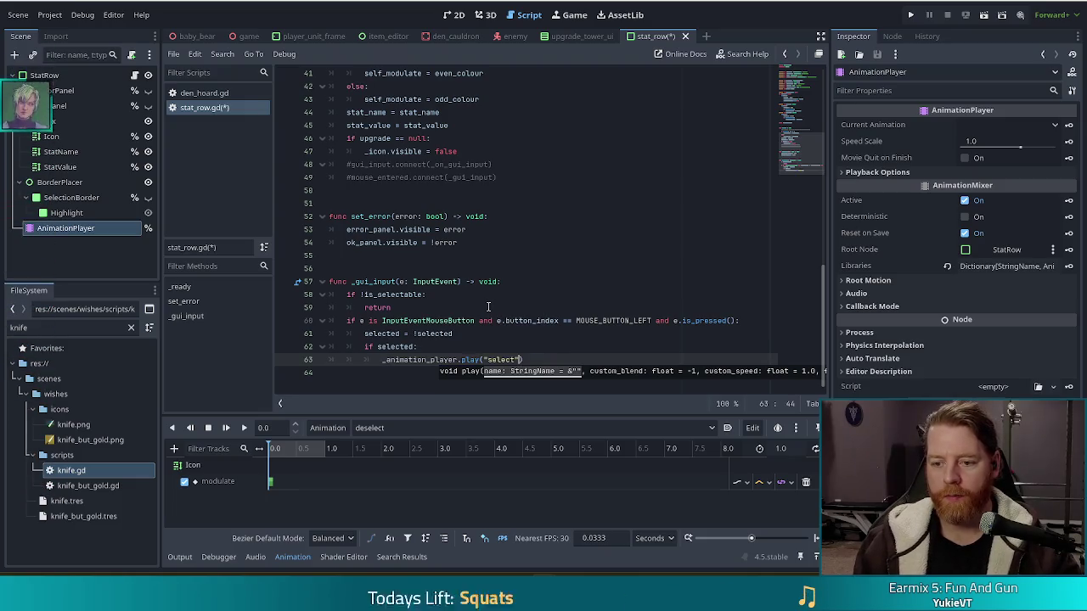
pyautogui.write(')')
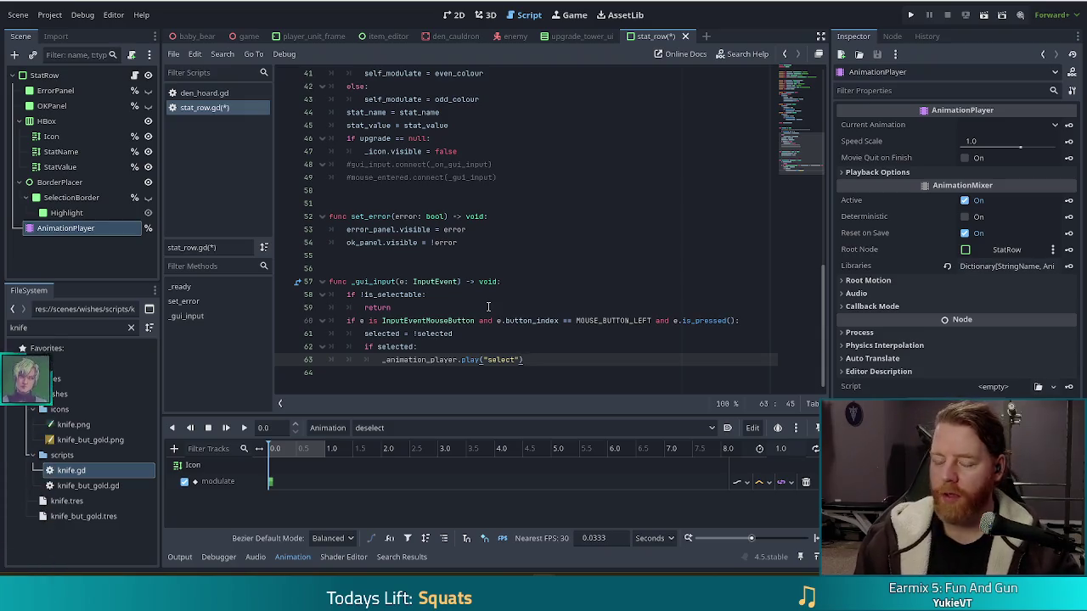
pyautogui.press('Return')
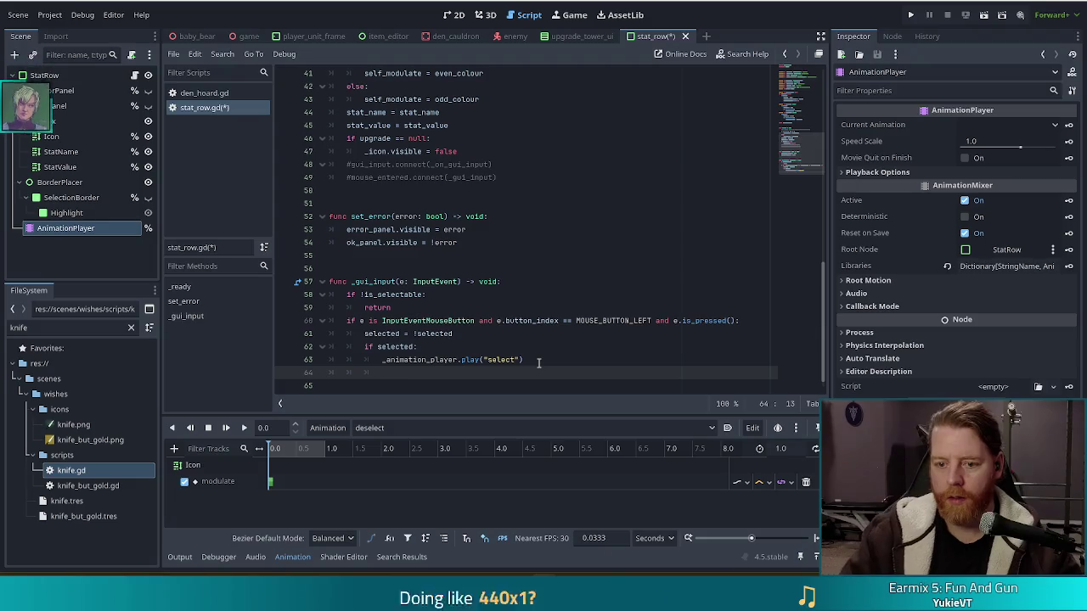
# Add an else branch that calls _animation_player.play("glow")
pyautogui.write('else:')
pyautogui.press('Return')
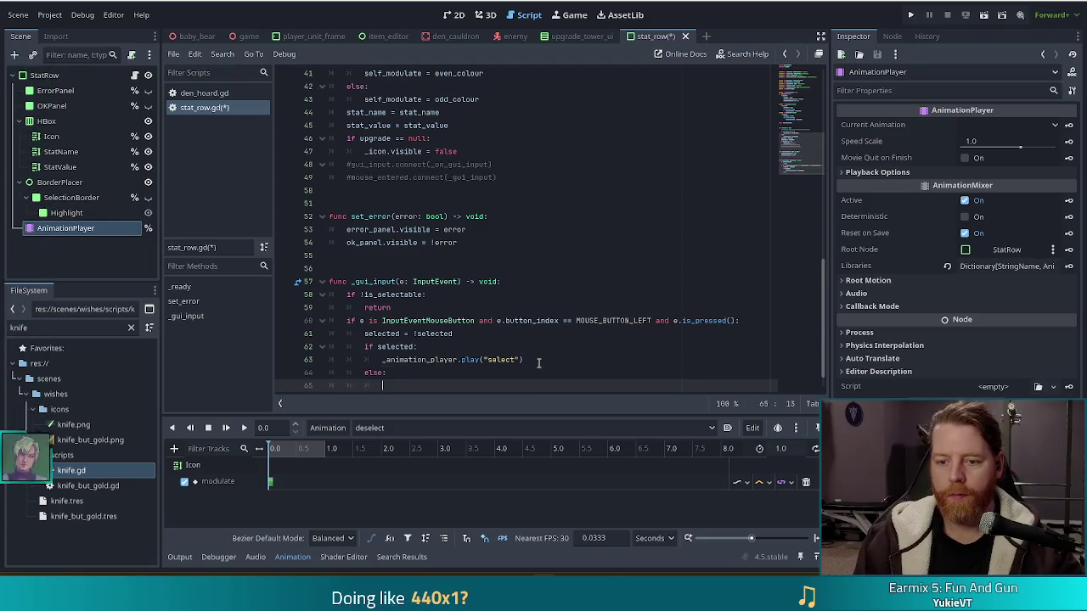
pyautogui.write('_nam')
pyautogui.press('BackSpace')
pyautogui.press('BackSpace')
pyautogui.press('BackSpace')
pyautogui.write('anim')
pyautogui.press('Return')
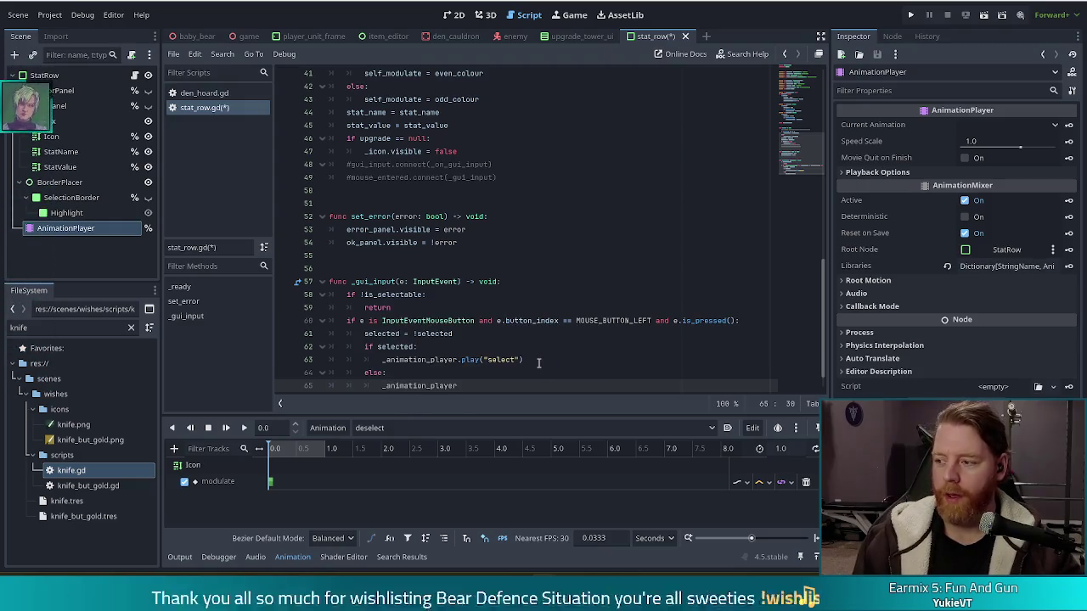
pyautogui.write('.play')
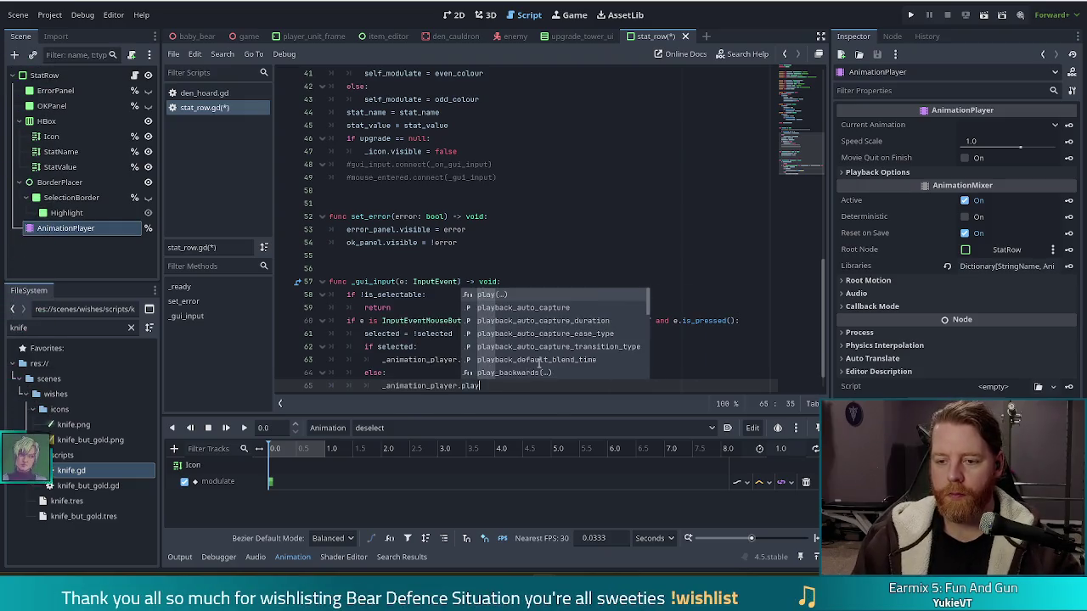
pyautogui.press('Return')
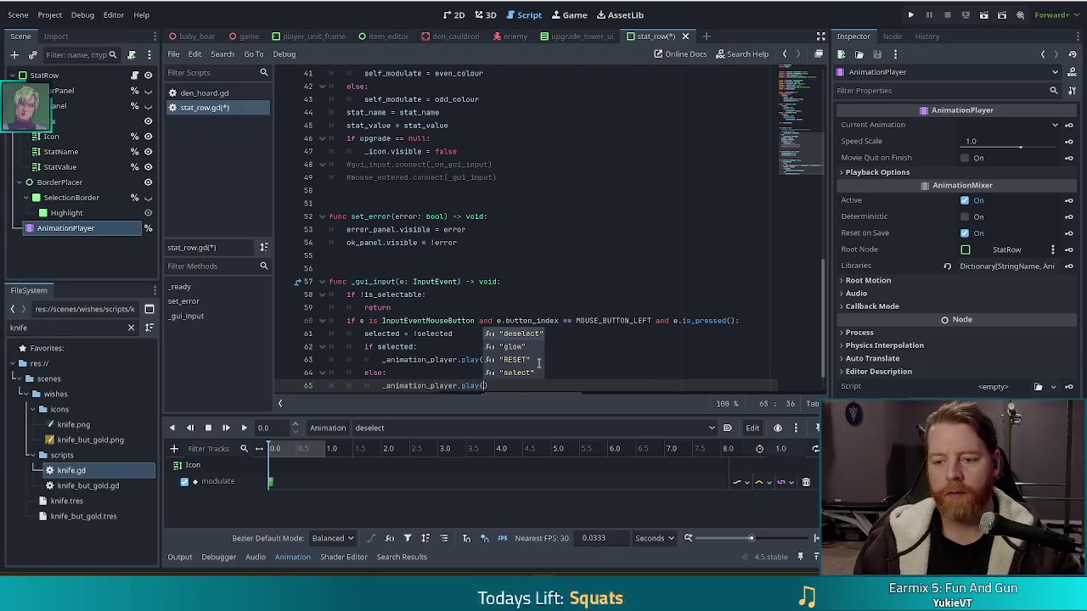
pyautogui.press('Down')
pyautogui.press('Return')
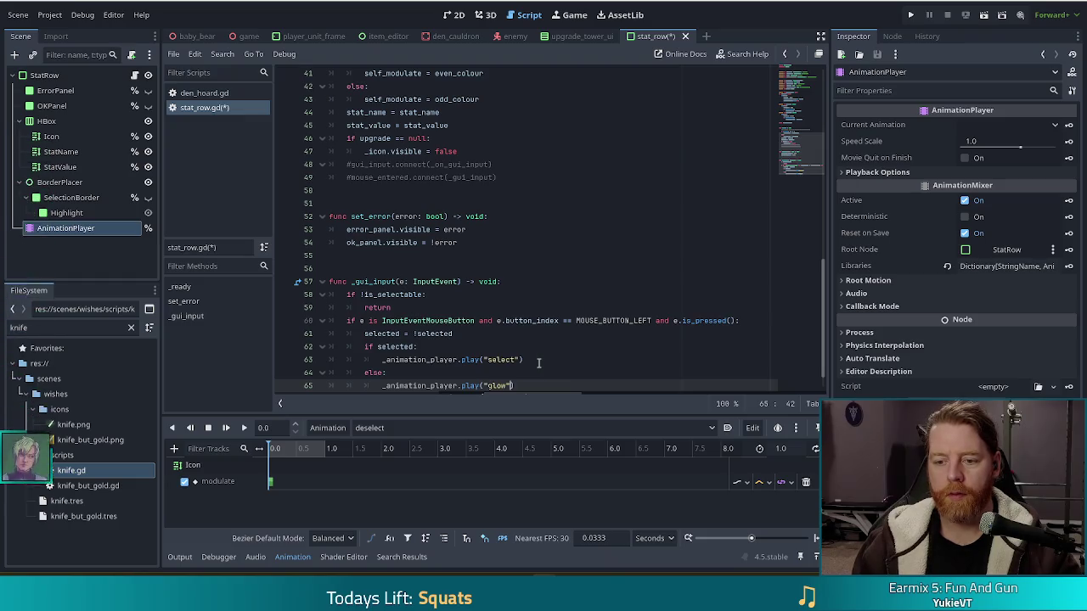
# Save the edited stat_row.gd script and scene
pyautogui.hotkey('ctrl', 's')
pyautogui.press('End')
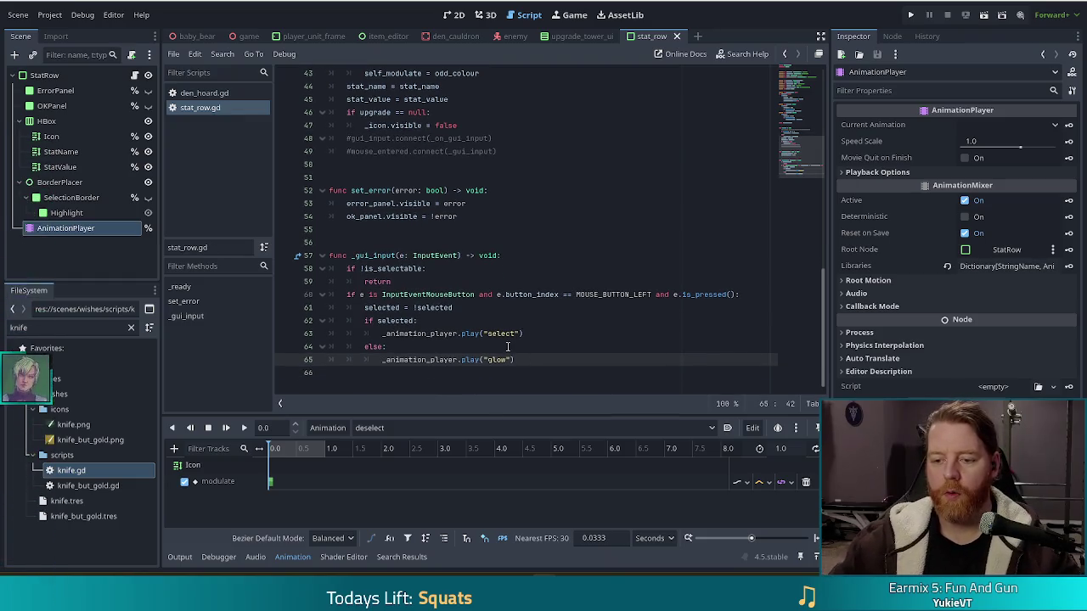
pyautogui.hotkey('ctrl', 's')
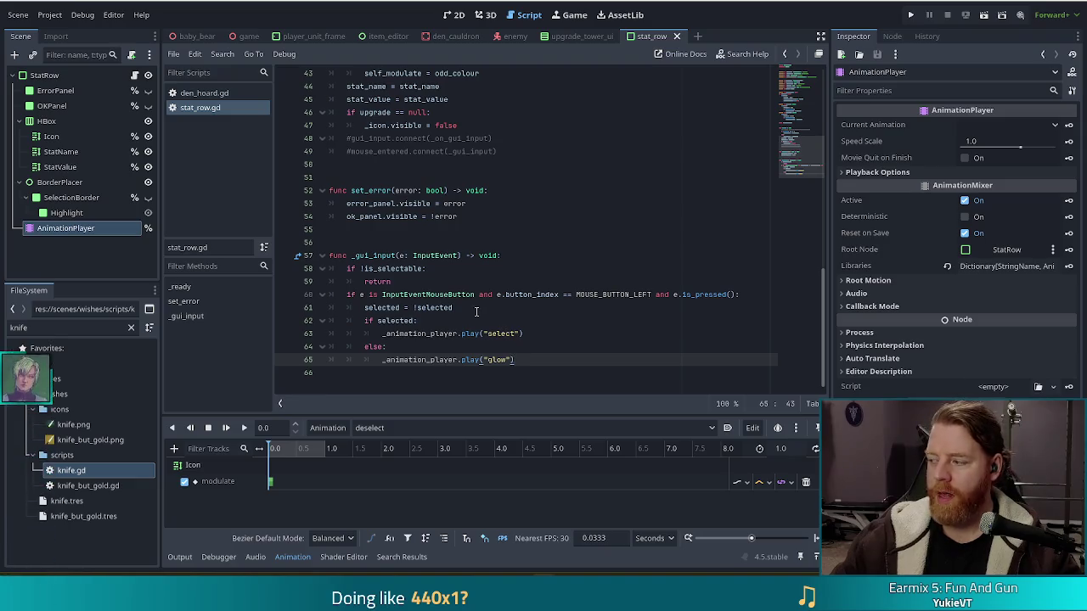
pyautogui.click(437, 294)
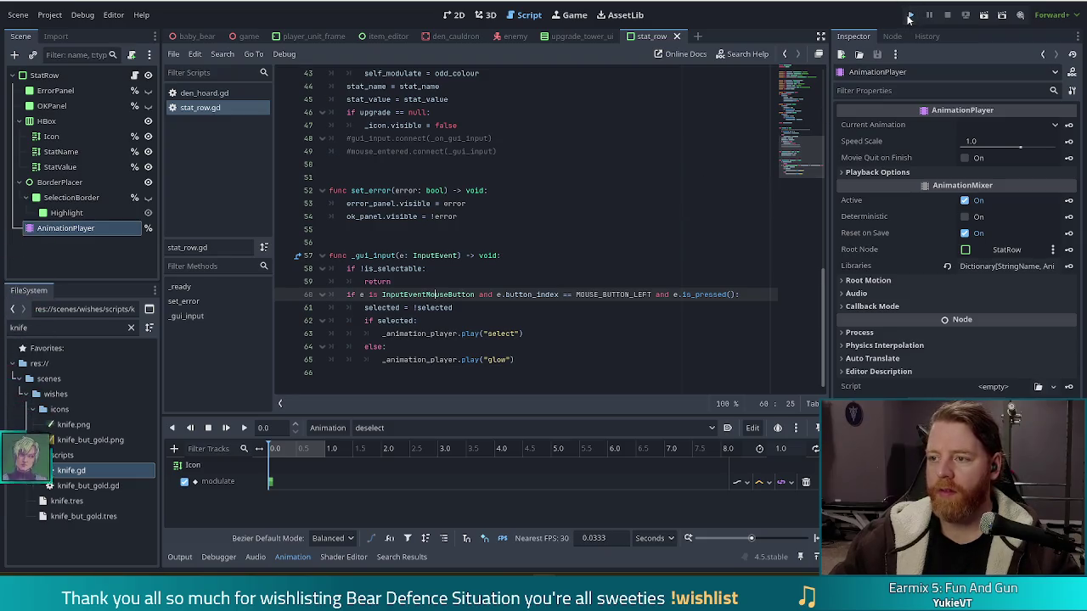
# Run the project, start a New Game, reposition the game window and open the console
pyautogui.click(909, 17)
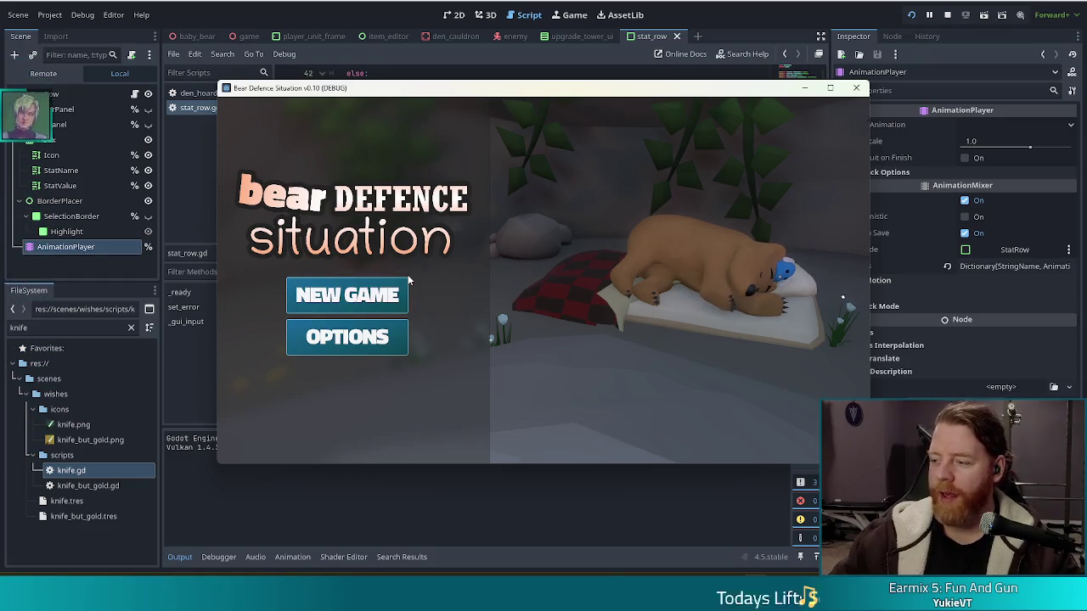
pyautogui.click(380, 301)
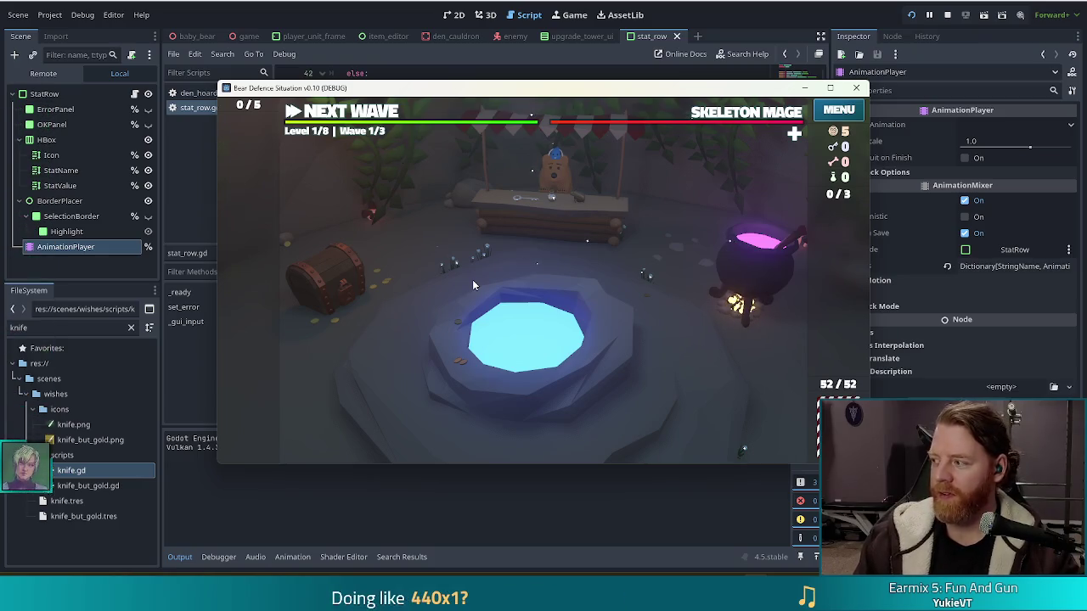
pyautogui.moveTo(466, 88)
pyautogui.mouseDown()
pyautogui.moveTo(406, 78)
pyautogui.moveTo(423, 79)
pyautogui.mouseUp()
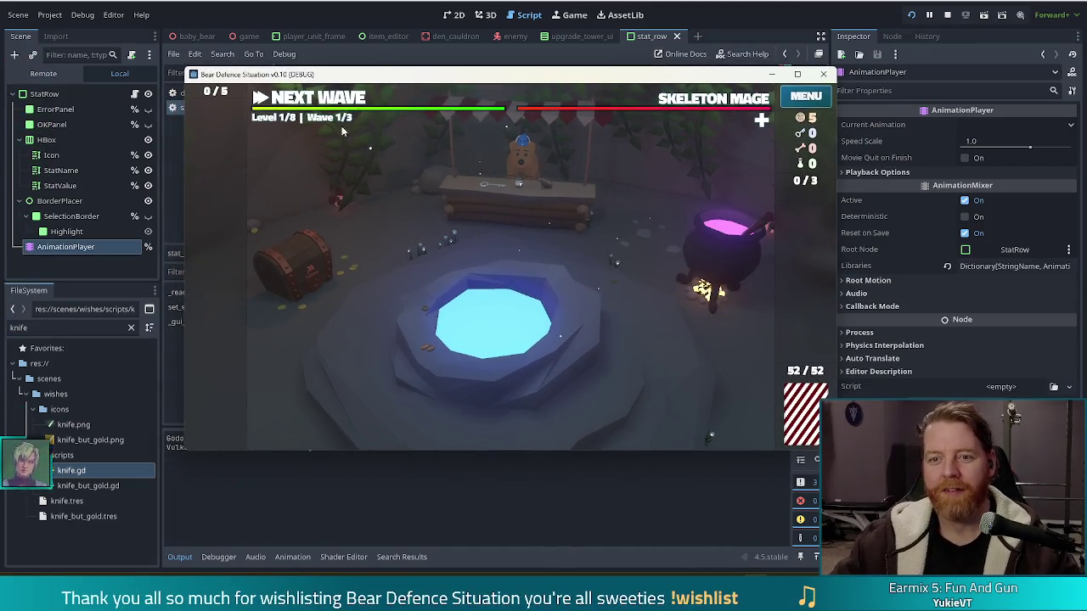
pyautogui.press('`')
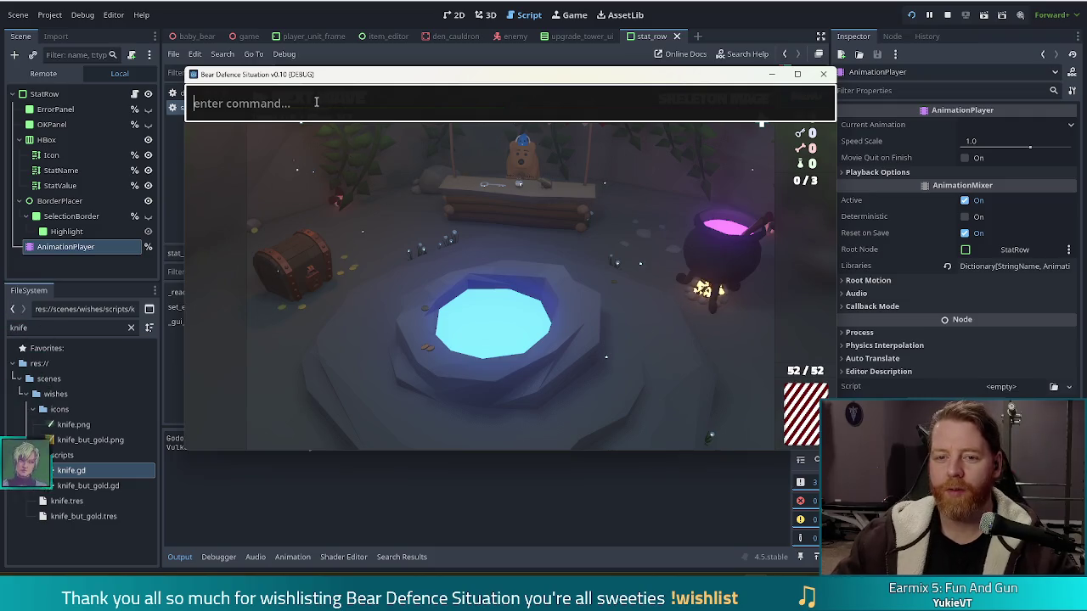
# Run the 'upgrade' console command and select the Ballista Tower's Speed row, reaching 1.1/sec
pyautogui.write('upgrade')
pyautogui.press('Return')
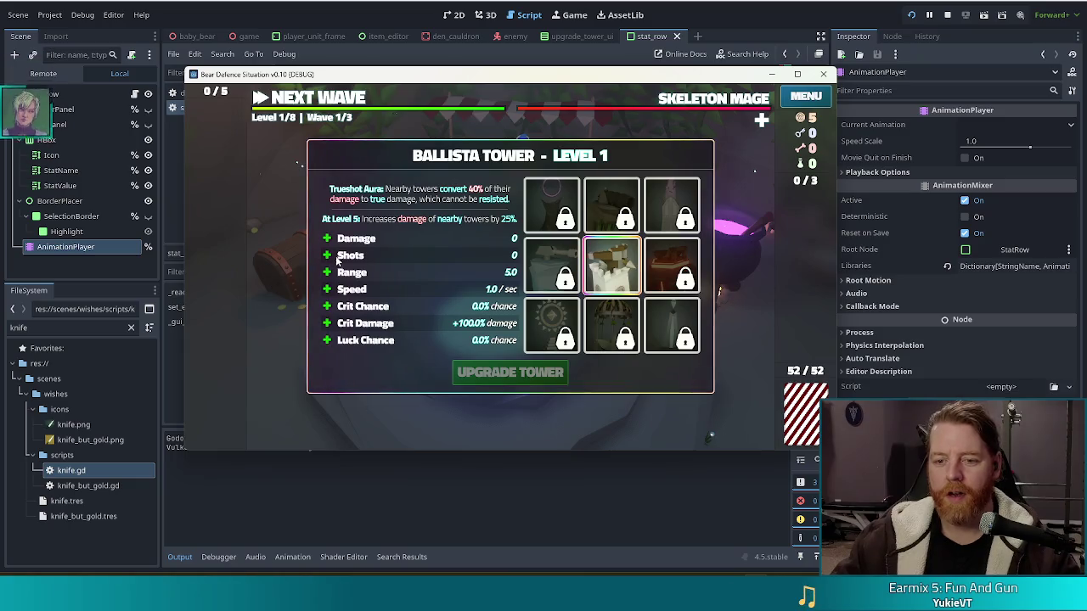
pyautogui.click(359, 290)
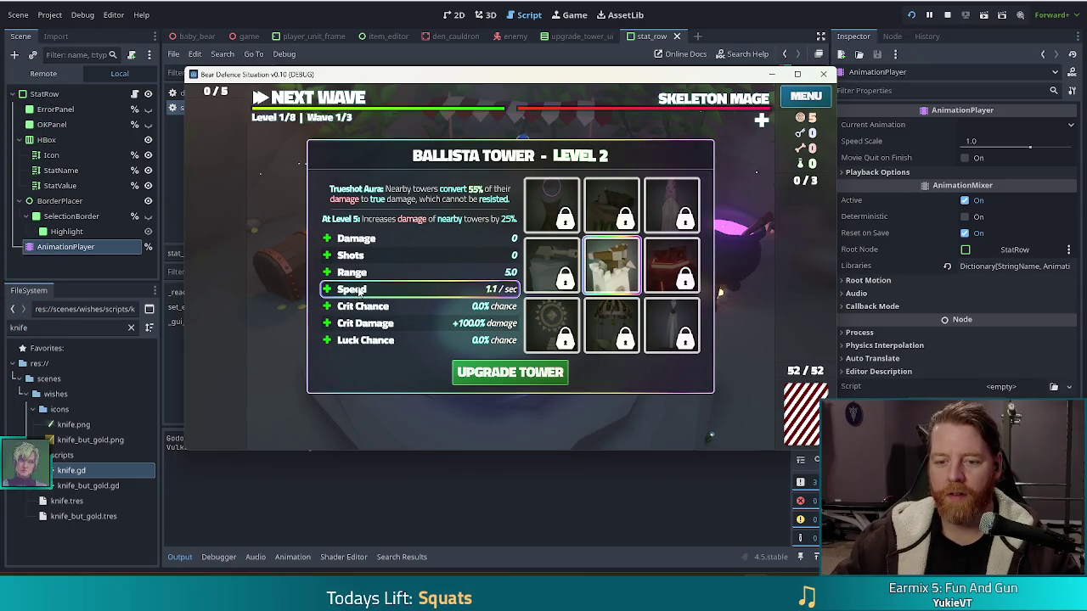
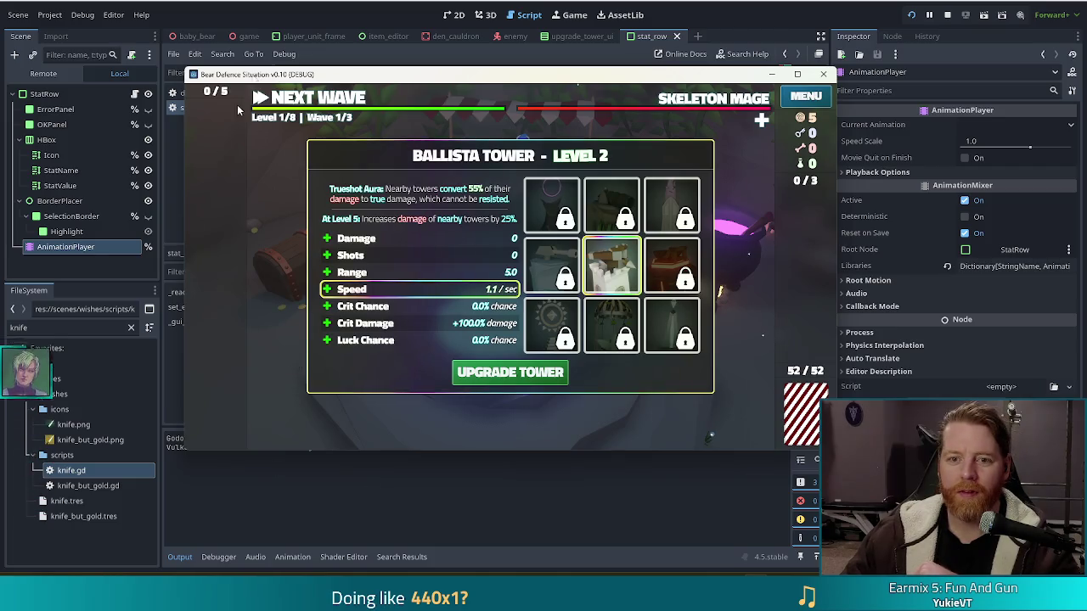
# Stop the game and show the stat row's 'select' animation in the Animation panel
pyautogui.click(80, 312)
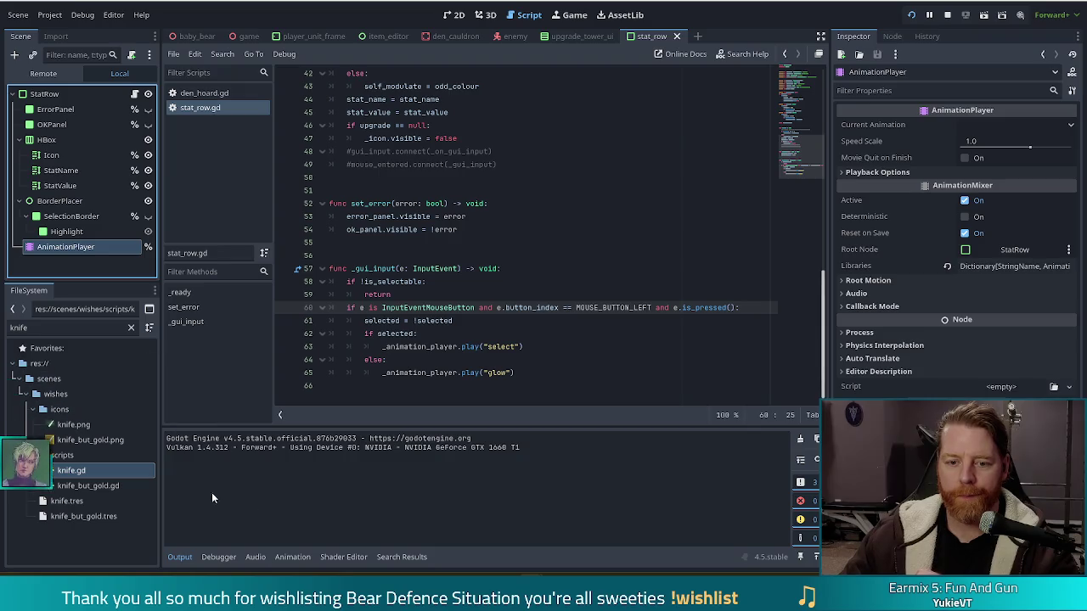
pyautogui.click(297, 557)
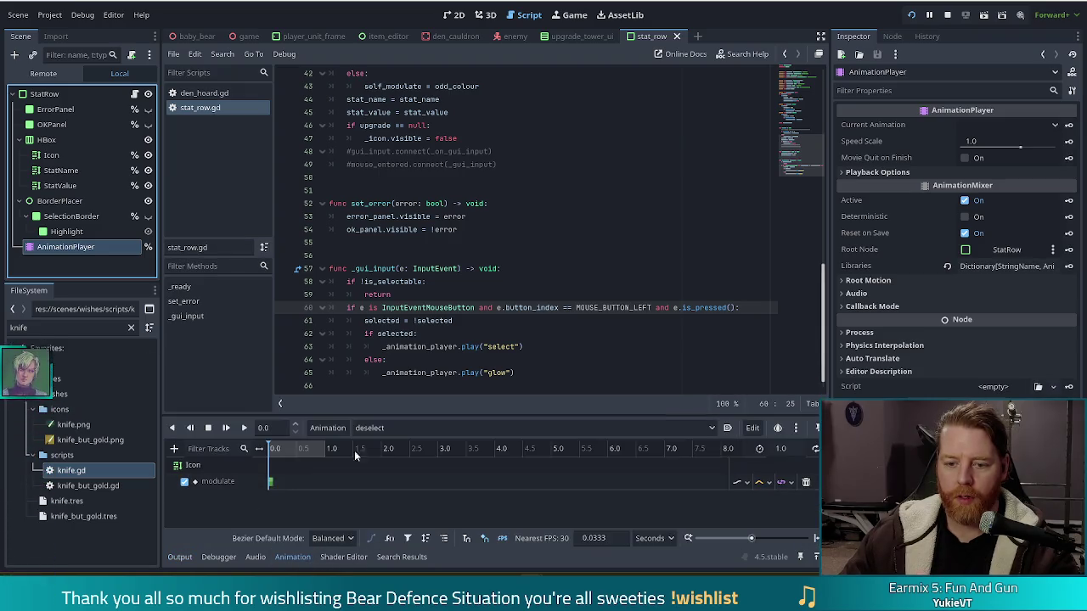
pyautogui.click(377, 428)
pyautogui.click(387, 489)
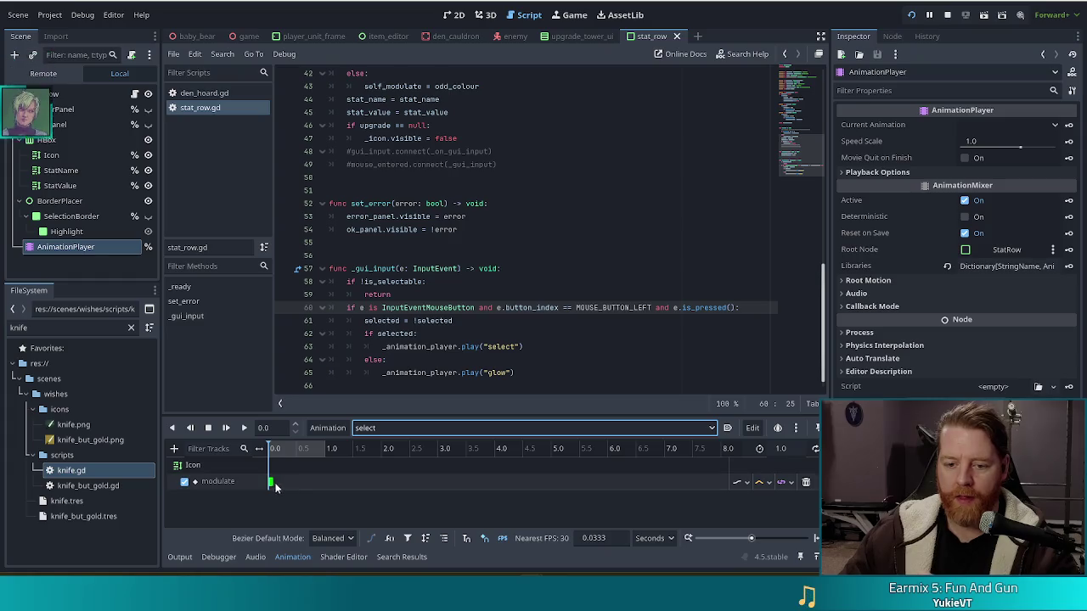
# Change the modulate keyframe colour to a lighter green (R 0.129, G 1.0, B 0.107)
pyautogui.click(271, 482)
pyautogui.click(985, 141)
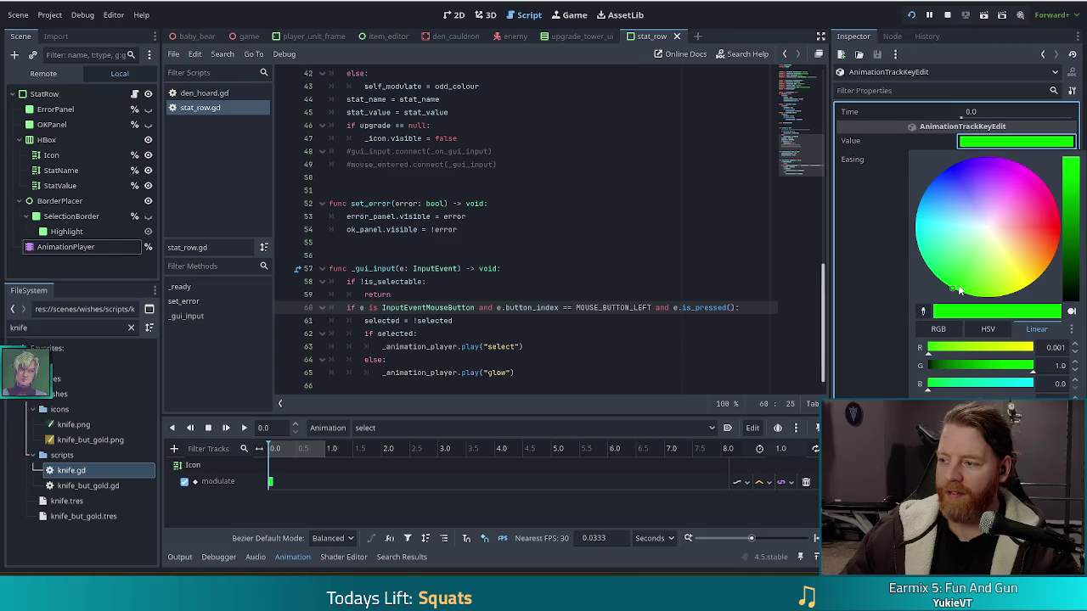
pyautogui.moveTo(959, 291); pyautogui.dragTo(966, 272)
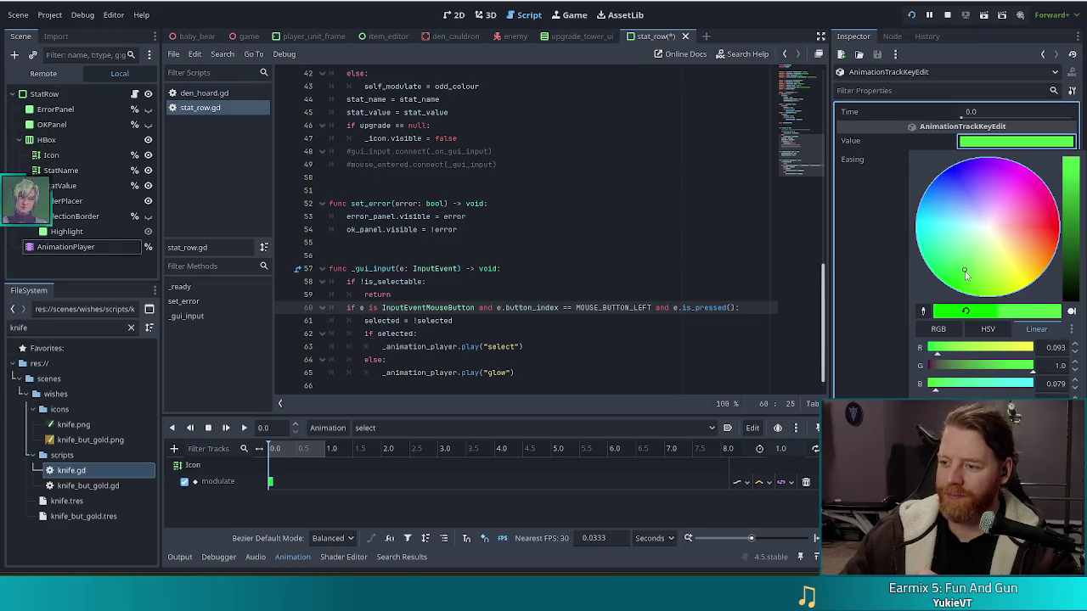
pyautogui.click(777, 28)
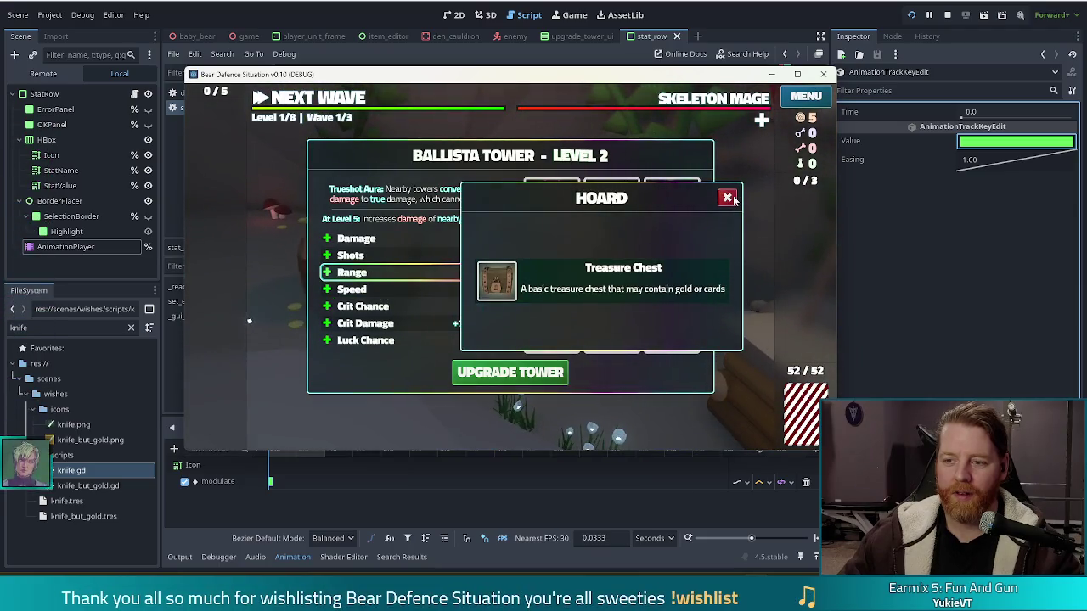
# Close the HOARD popup, select the Range, Crit Chance, Luck Chance, Shots and Damage rows, then stop the game
pyautogui.click(726, 197)
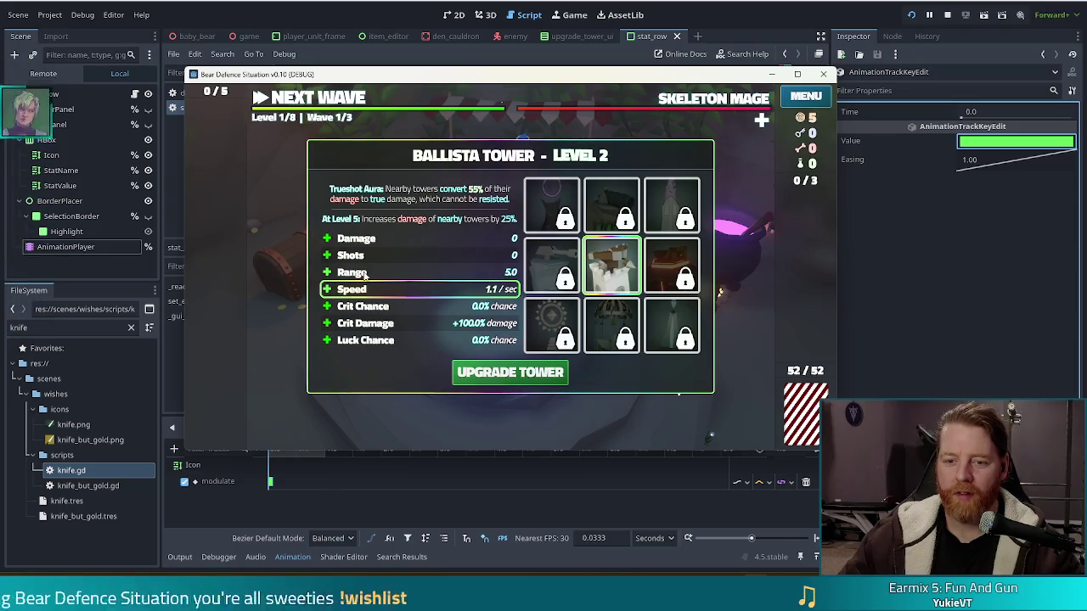
pyautogui.click(366, 275)
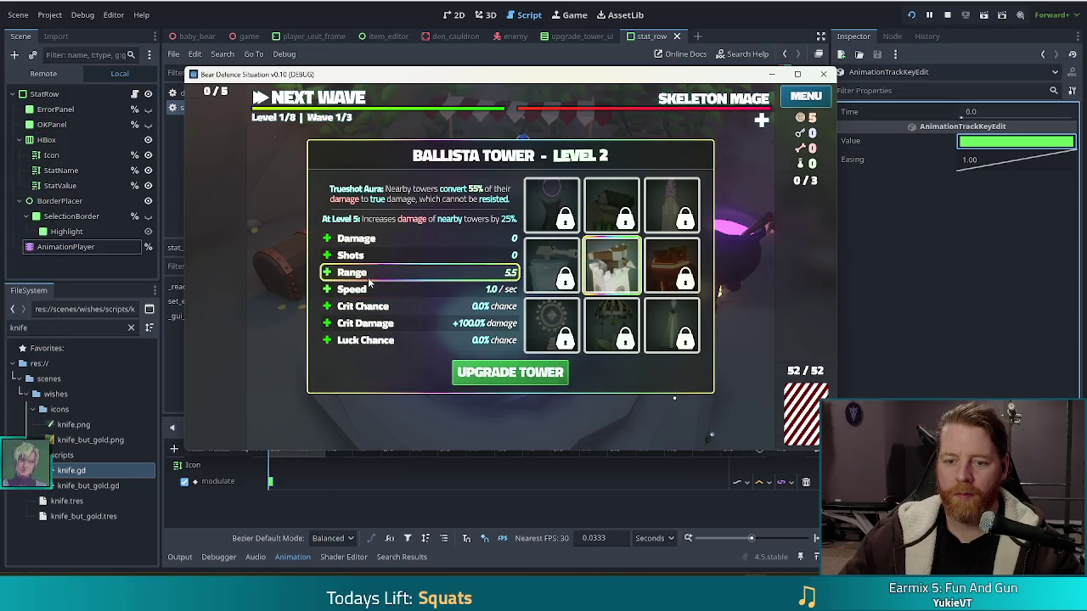
pyautogui.click(367, 308)
pyautogui.click(365, 341)
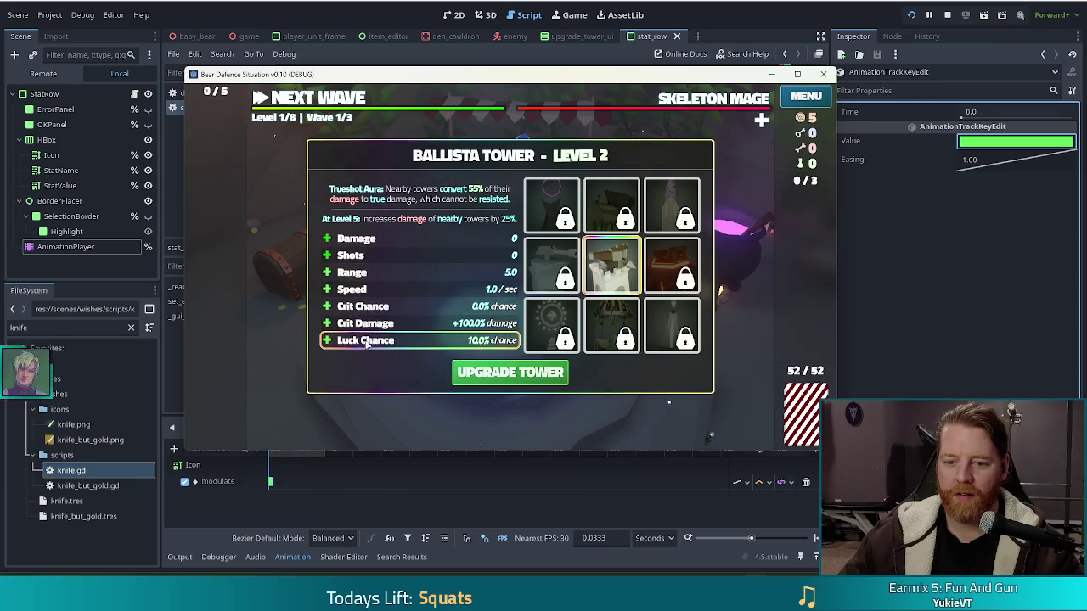
pyautogui.click(368, 257)
pyautogui.click(361, 240)
pyautogui.press('F8')
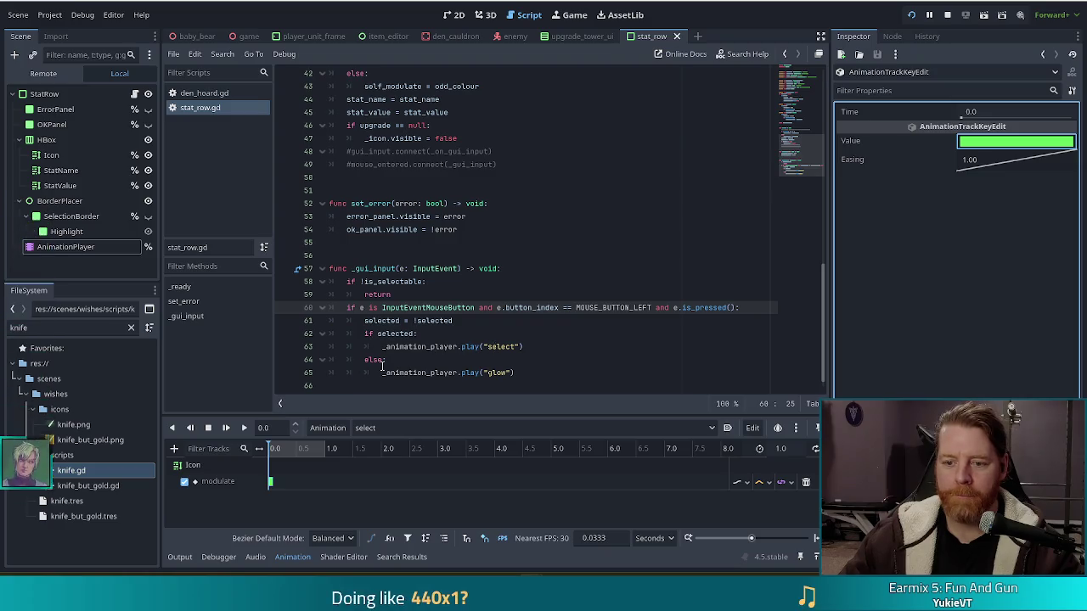
pyautogui.click(505, 346)
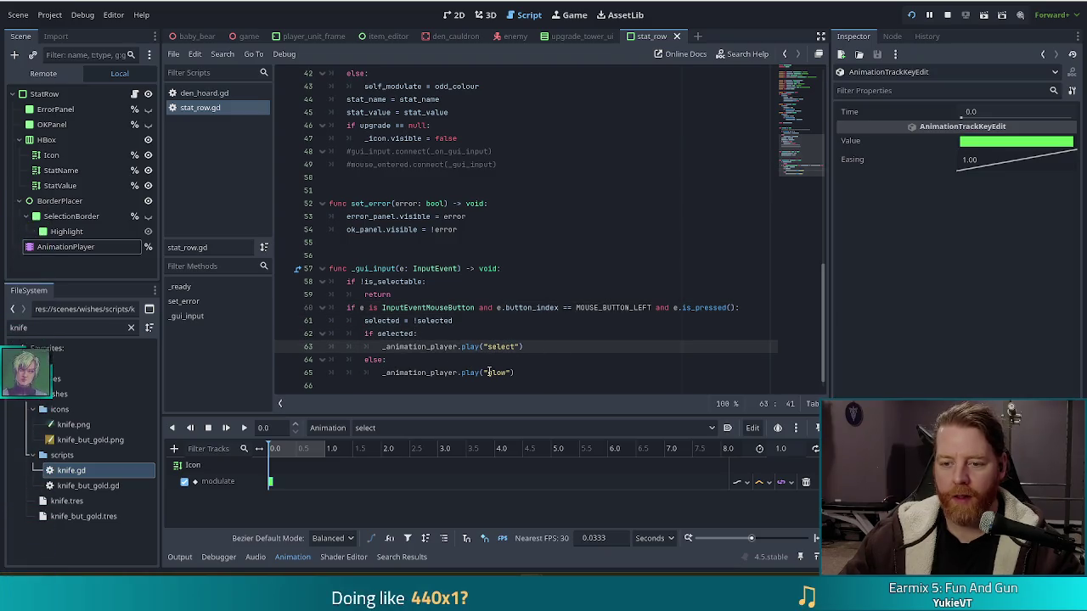
# Set a breakpoint on the line 65 glow animation call, dismiss the Wishing Well popup, and switch to the browser
pyautogui.click(286, 372)
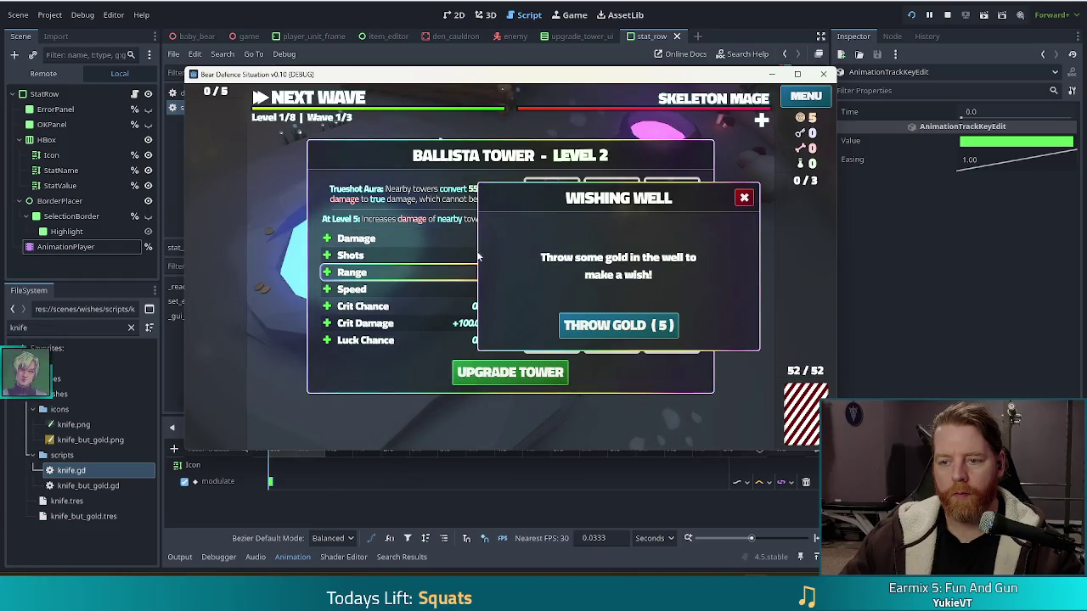
pyautogui.click(742, 197)
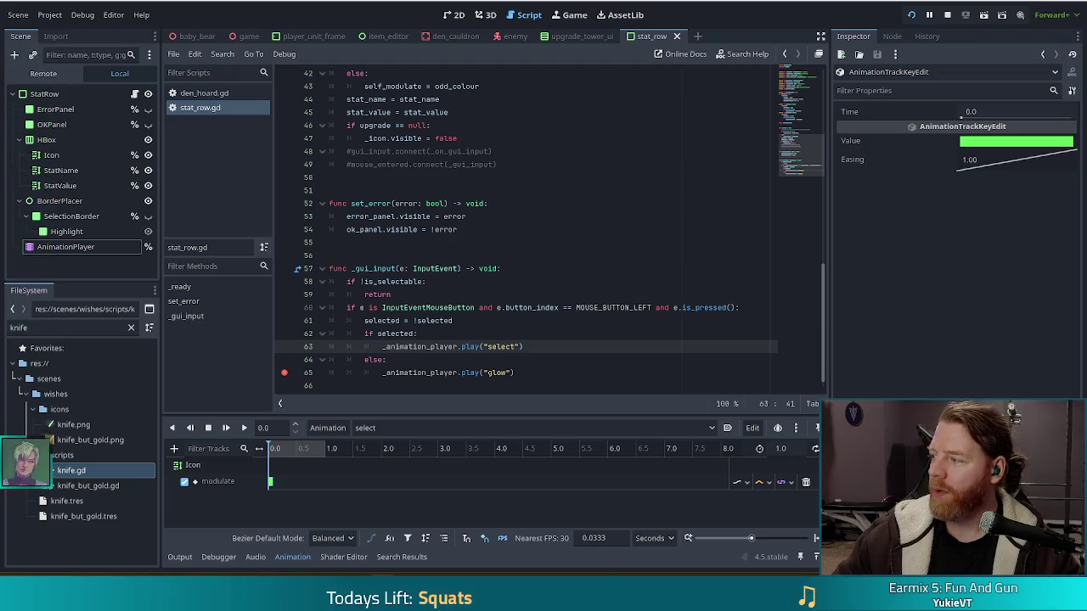
pyautogui.hotkey('alt', 'Tab')
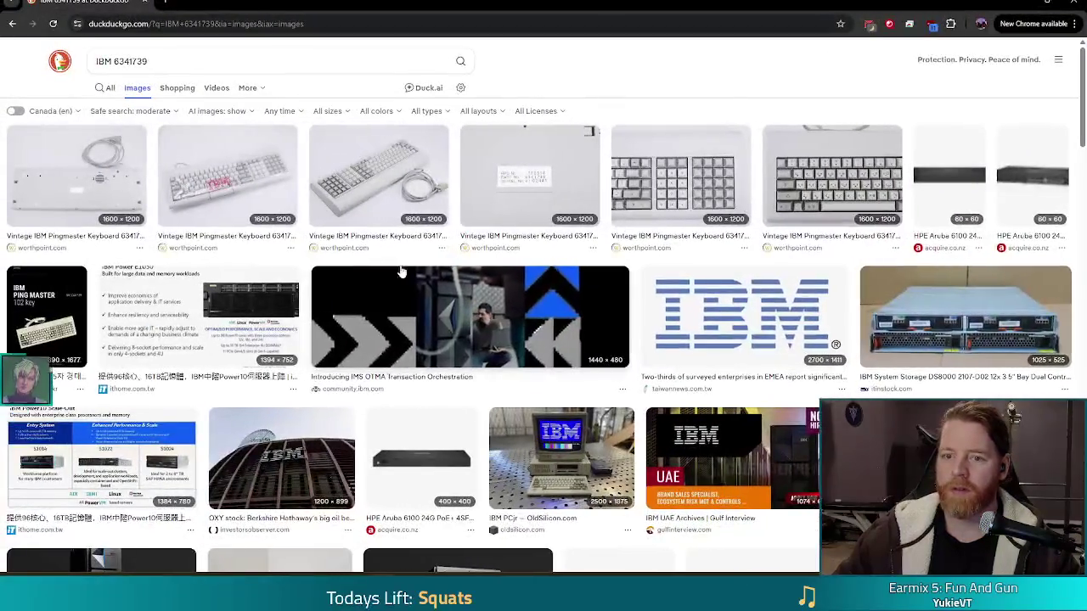
# Enlarge the vintage IBM keyboard image and the third thumbnail, then return to Godot
pyautogui.click(236, 185)
pyautogui.scroll(-3, 427, 359)
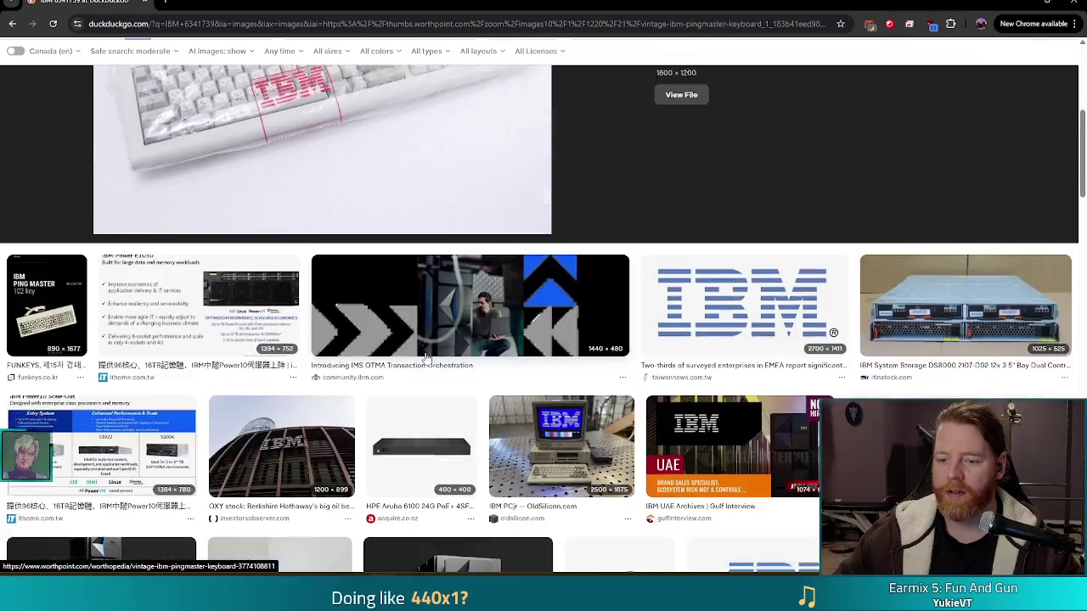
pyautogui.scroll(5, 408, 255)
pyautogui.click(404, 206)
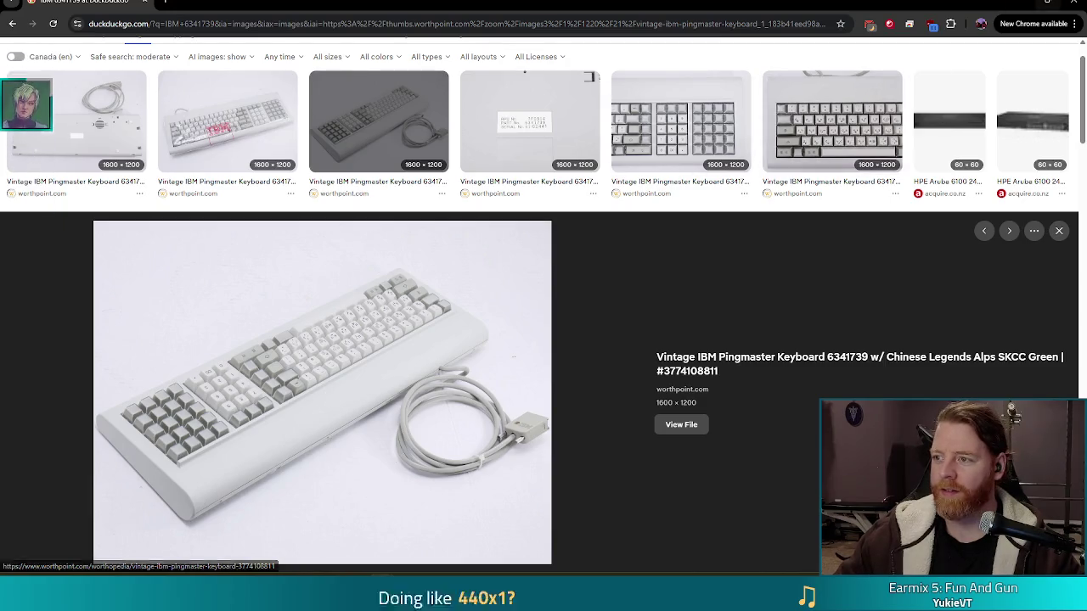
pyautogui.hotkey('alt', 'Tab')
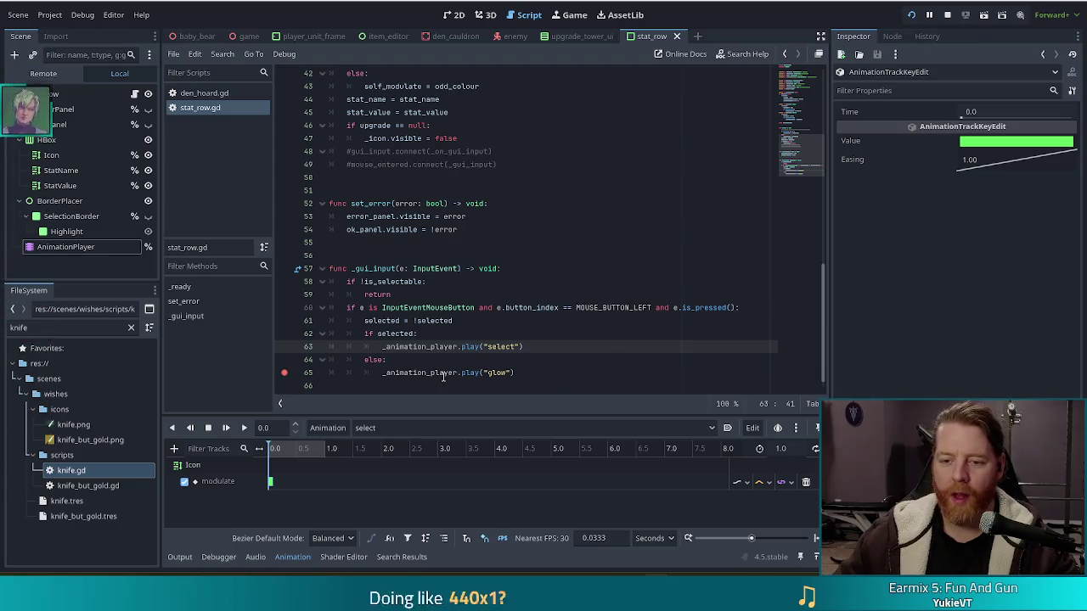
# Move through stat_row.gd's glow, 'if selected' and select animation lines, clearing the breakpoint
pyautogui.click(400, 372)
pyautogui.click(386, 333)
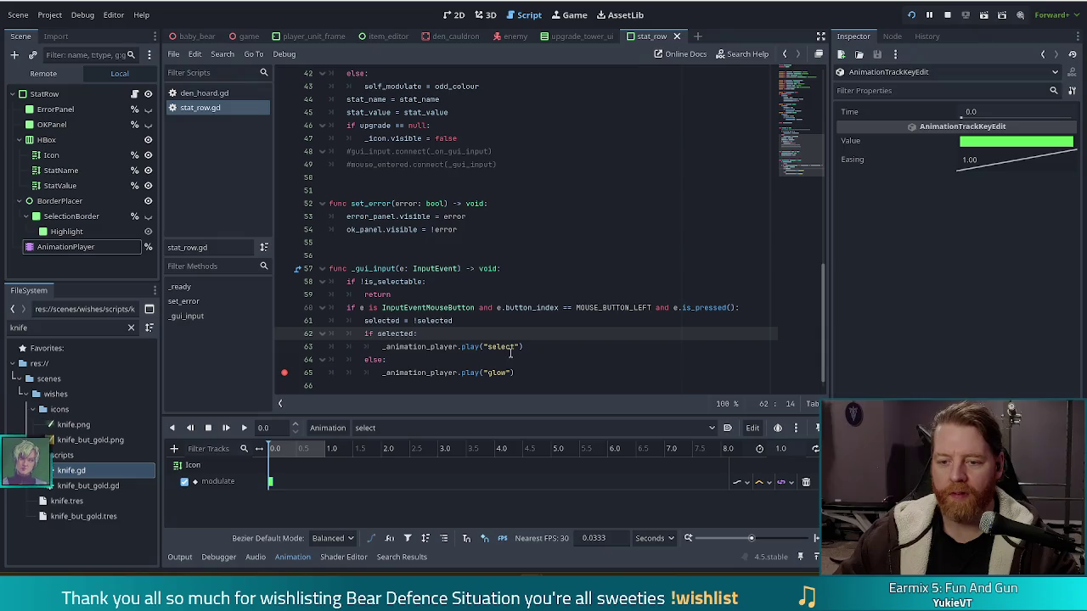
pyautogui.click(495, 346)
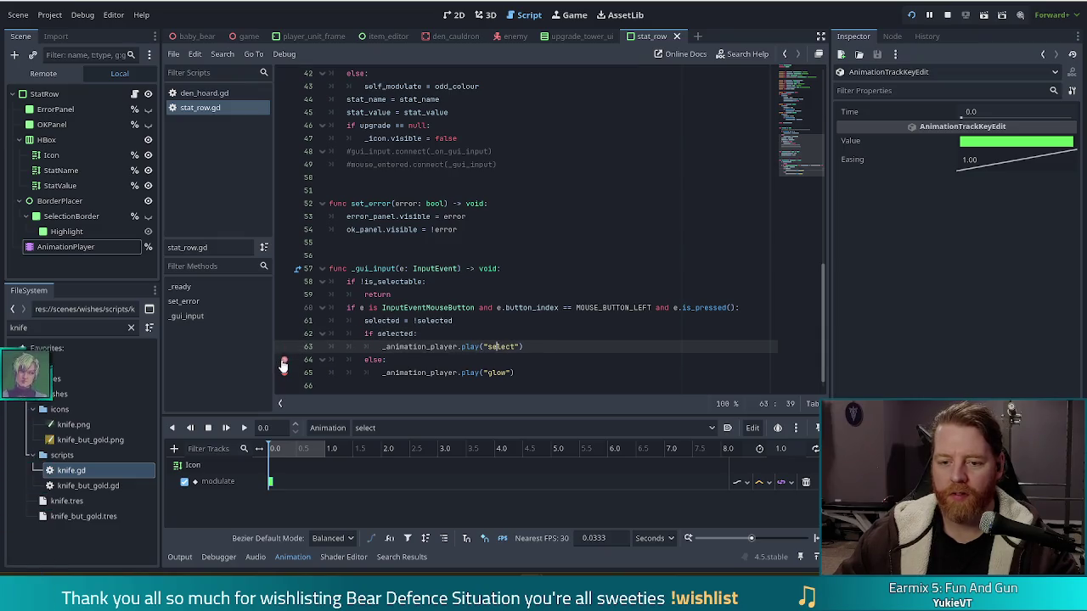
# Run the game, deselect the Range stat row, and stop the game
pyautogui.press('F5')
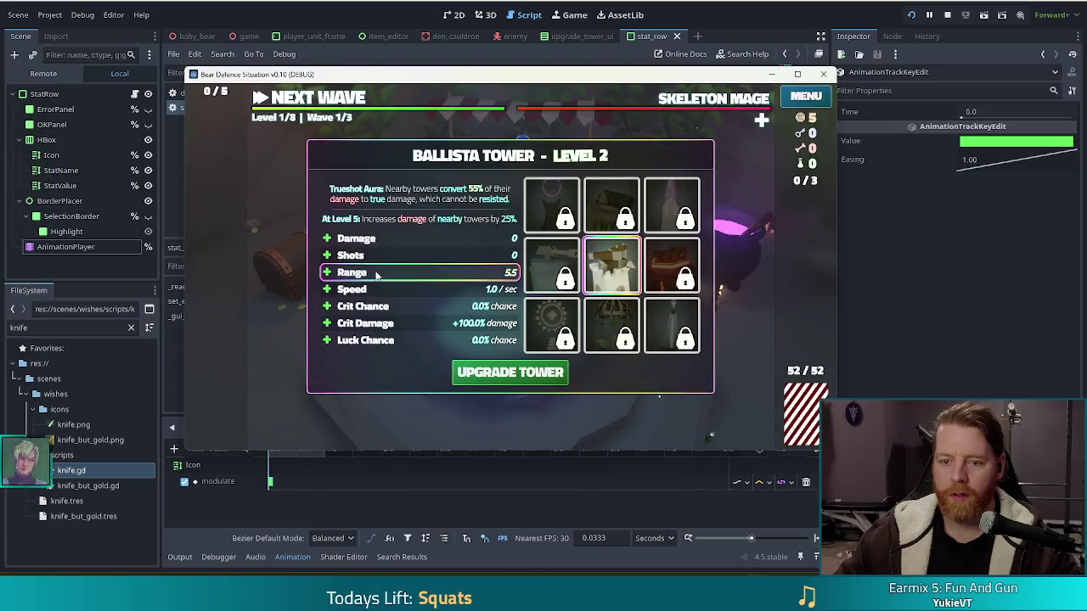
pyautogui.click(376, 274)
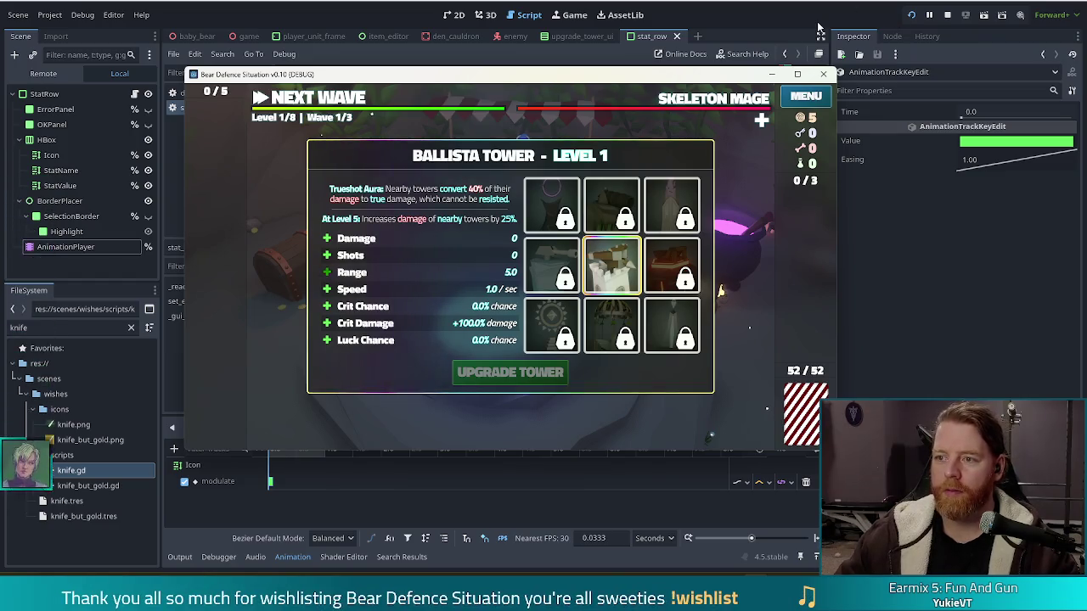
pyautogui.click(947, 15)
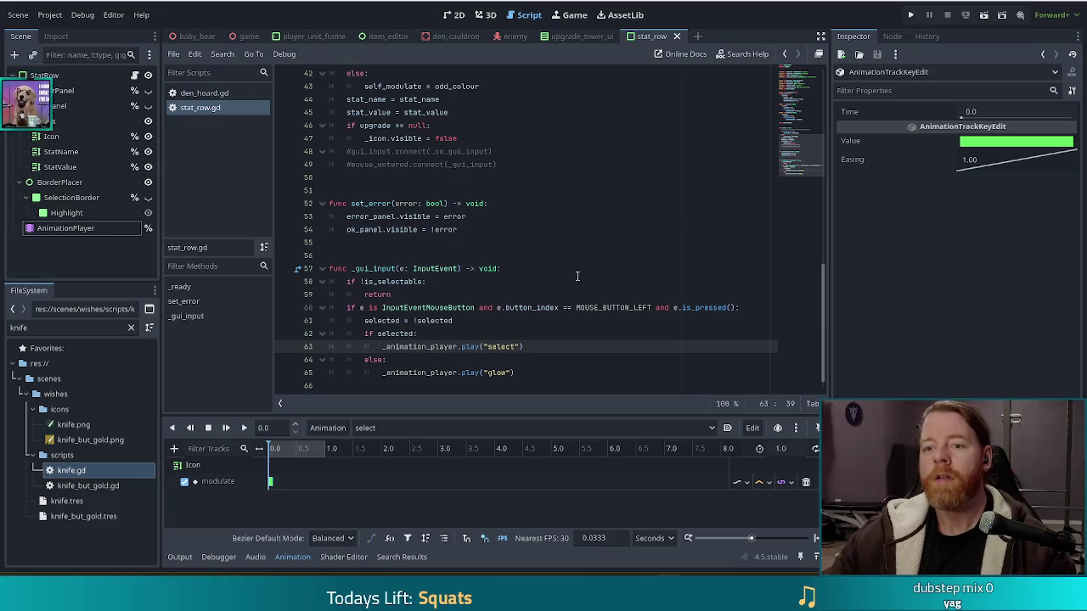
# Delete the select/glow if/else block from _gui_input in stat_row.gd
pyautogui.scroll(-1, 492, 310)
pyautogui.click(514, 314)
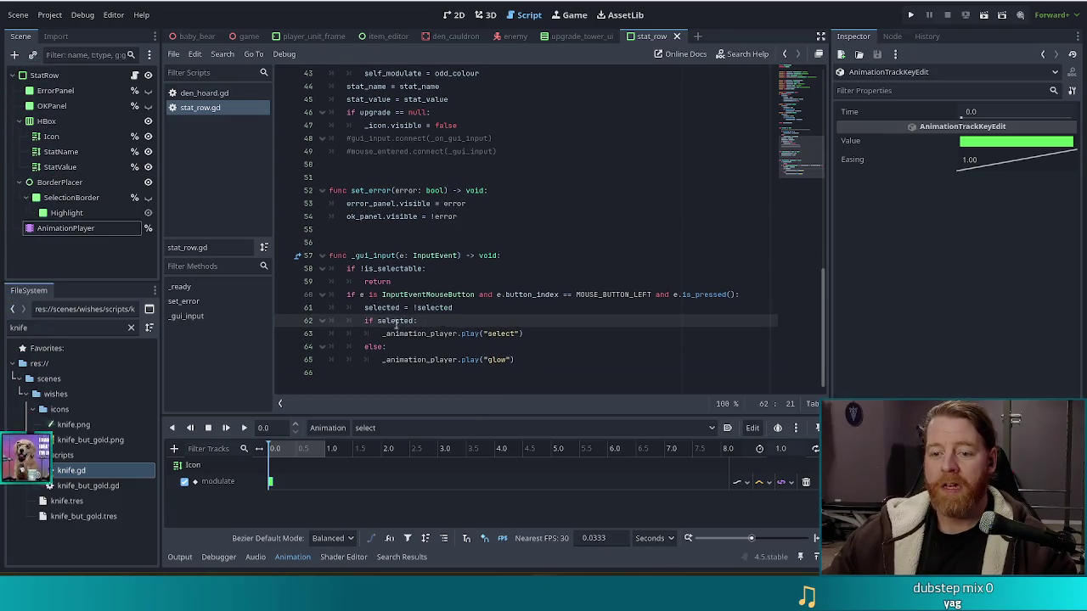
pyautogui.moveTo(512, 360); pyautogui.dragTo(525, 308)
pyautogui.hotkey('ctrl', 'c')
pyautogui.press('BackSpace')
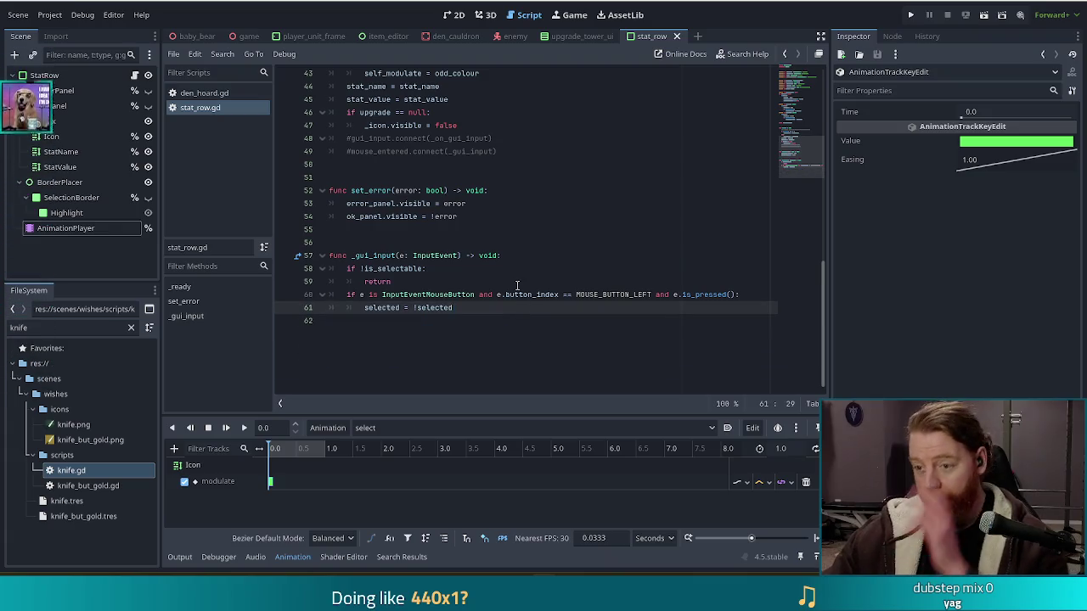
# Paste the select/glow animation branch after the selected_changed emit line, save, and run the game
pyautogui.scroll(11, 500, 252)
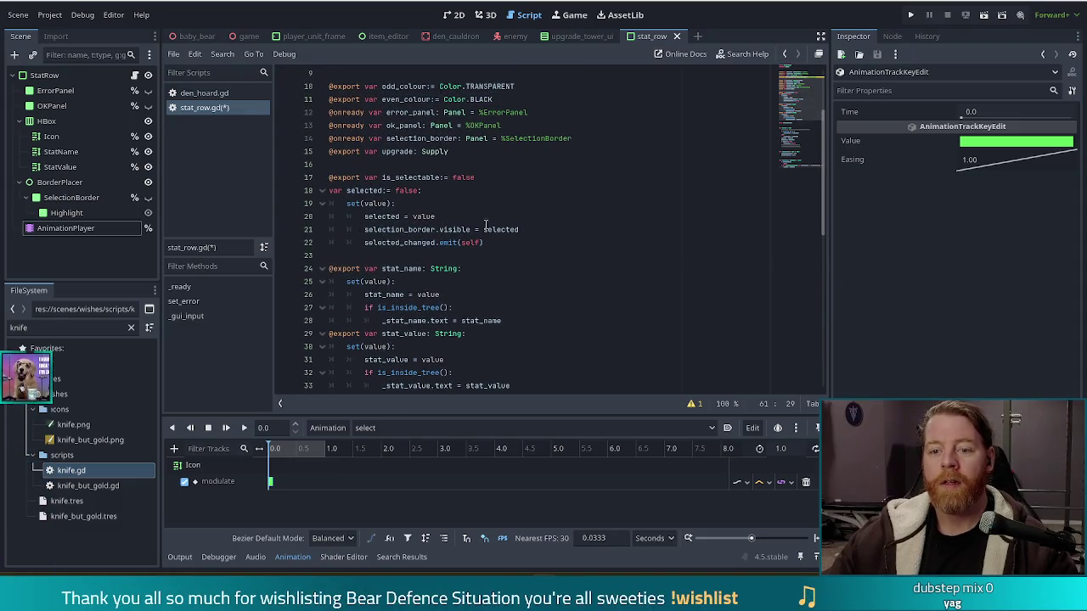
pyautogui.click(514, 245)
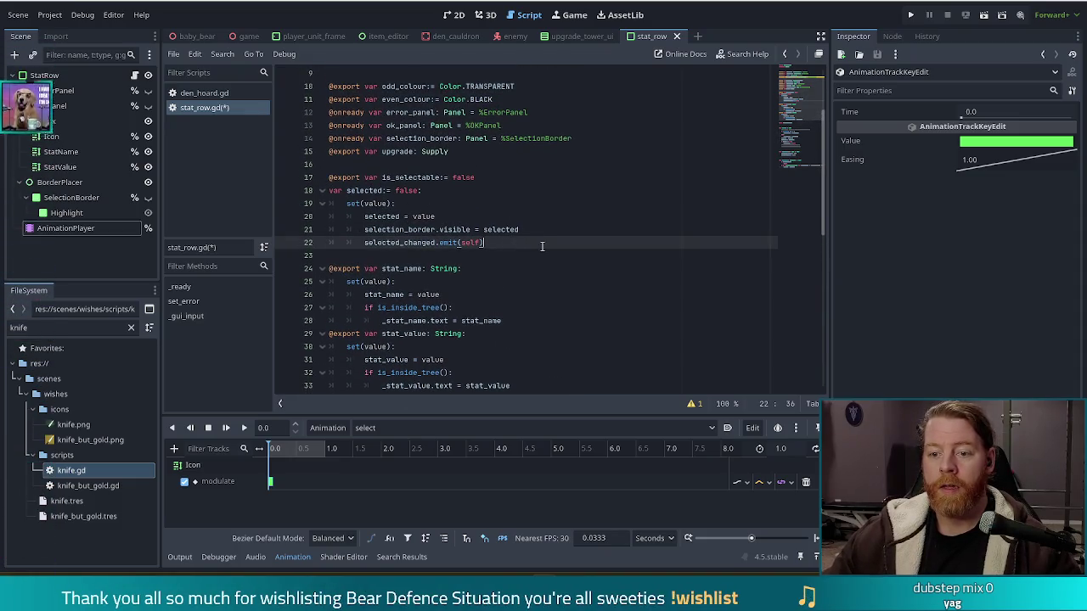
pyautogui.hotkey('ctrl', 'v')
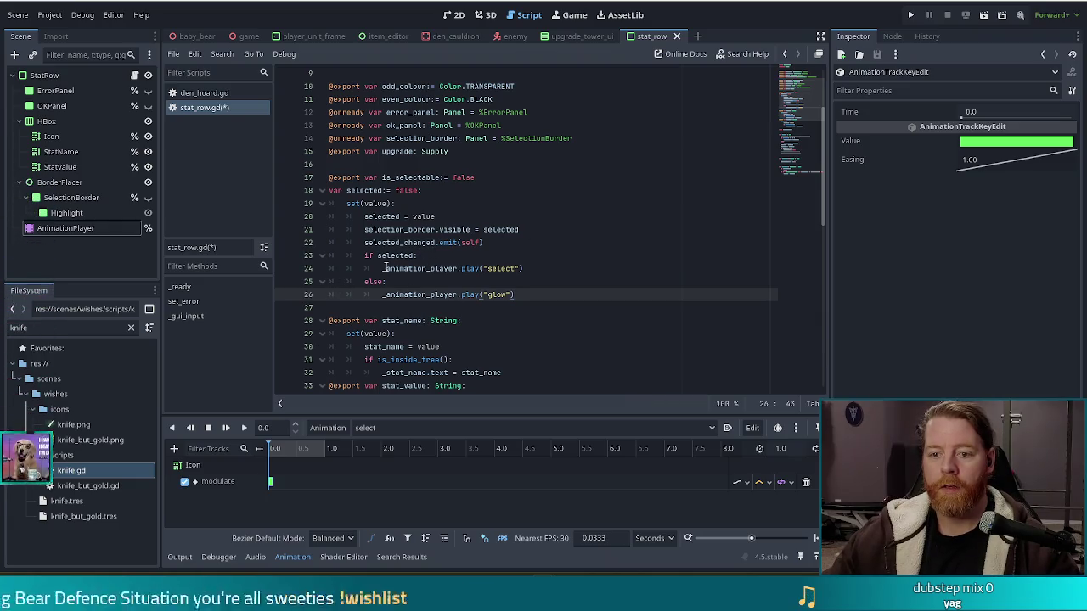
pyautogui.click(499, 268)
pyautogui.hotkey('ctrl', 's')
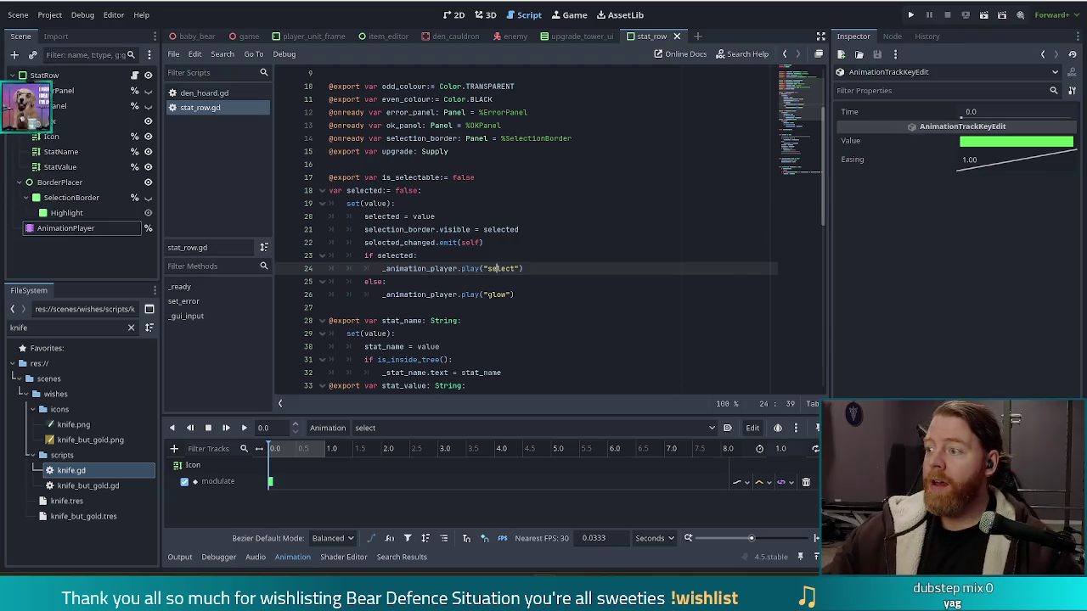
pyautogui.press('F5')
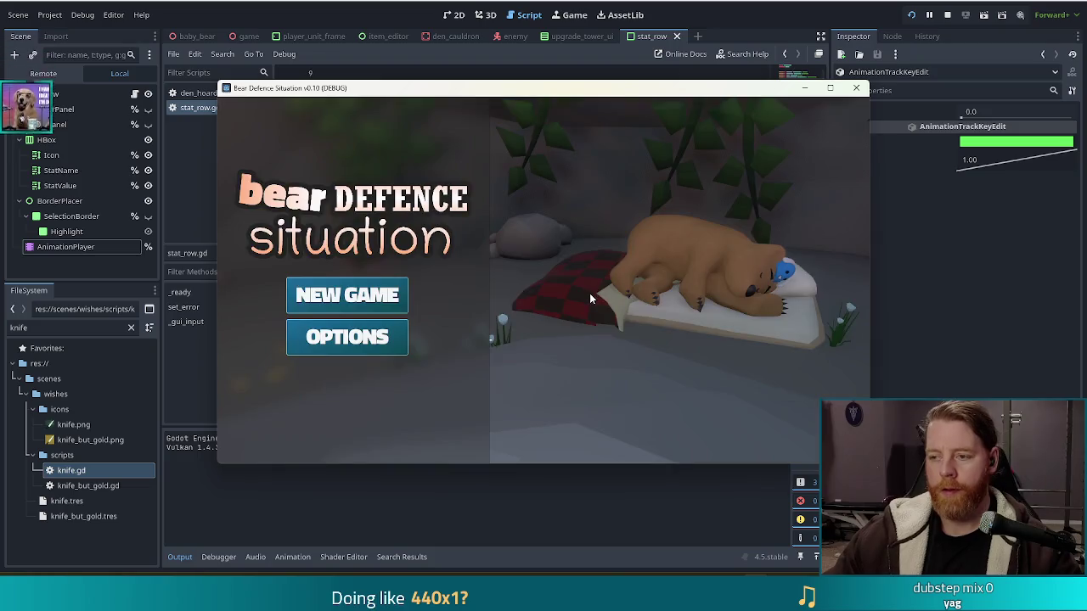
# Start a new game and raise the Ballista Tower to level 2 using the 'upgrade' console command
pyautogui.click(356, 296)
pyautogui.press('`')
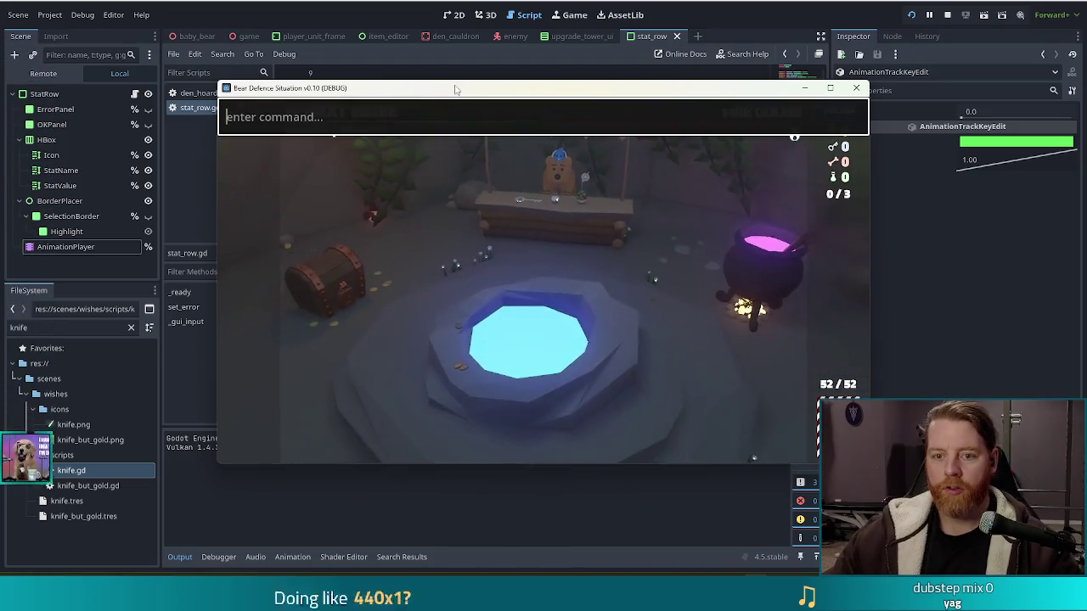
pyautogui.write('upgrade')
pyautogui.press('Return')
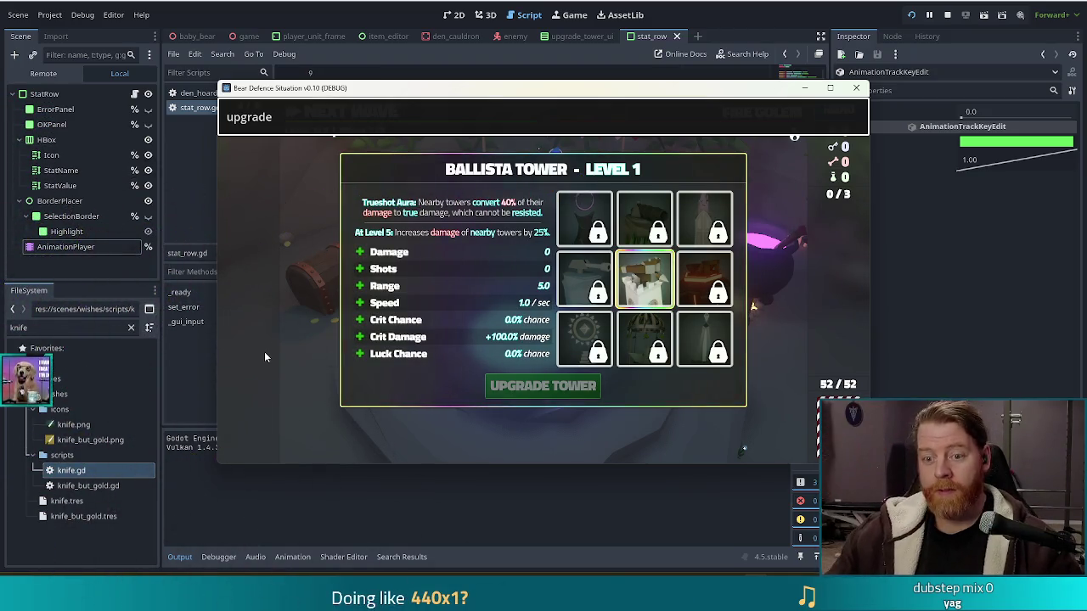
pyautogui.click(391, 288)
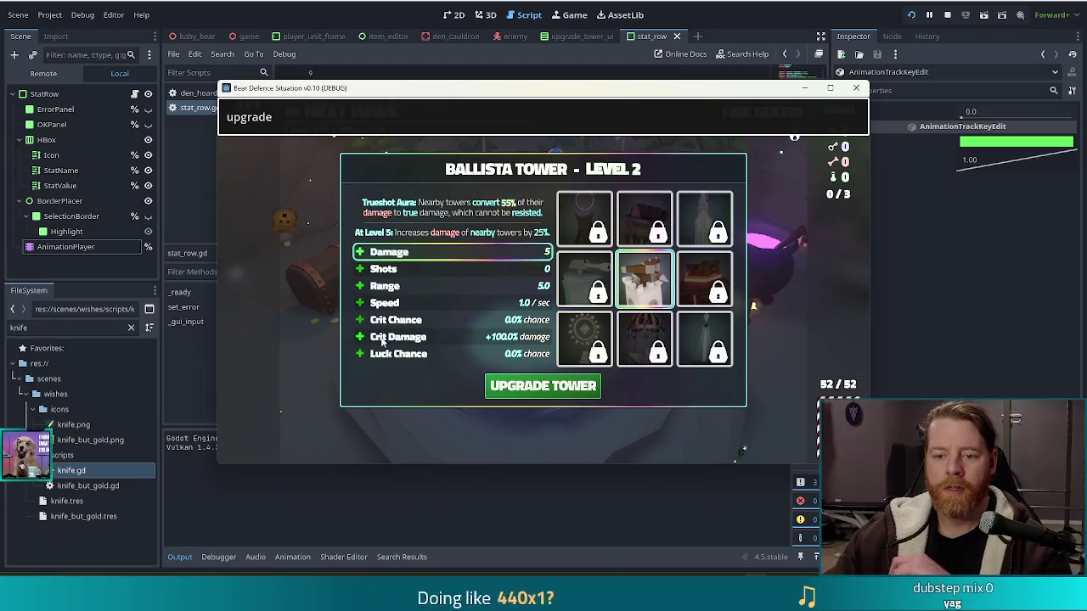
# Preview the Shots, Damage and Range stat upgrades
pyautogui.click(398, 270)
pyautogui.click(394, 360)
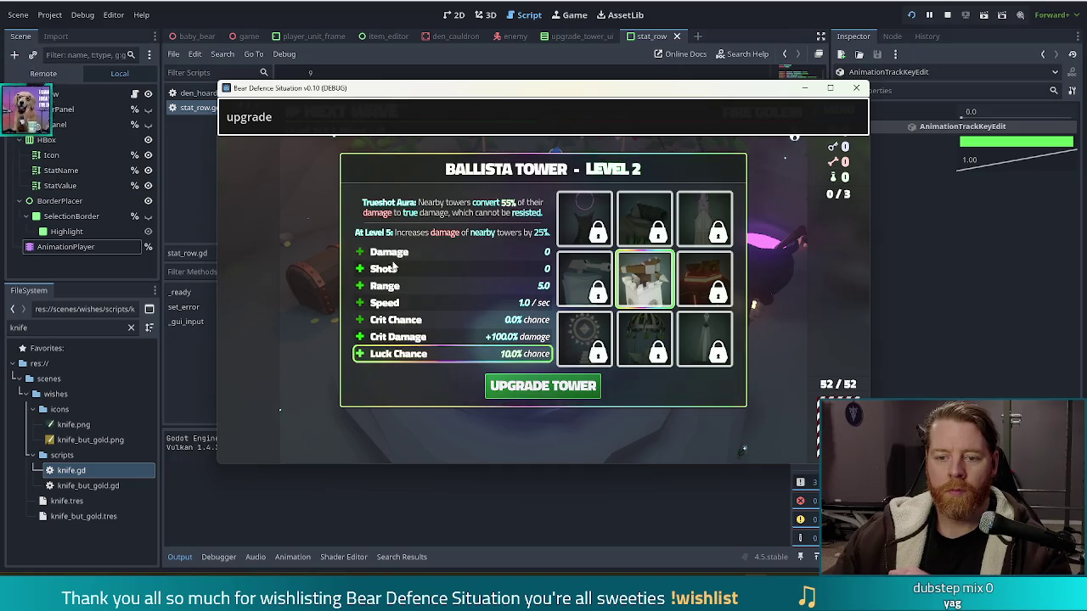
pyautogui.click(395, 253)
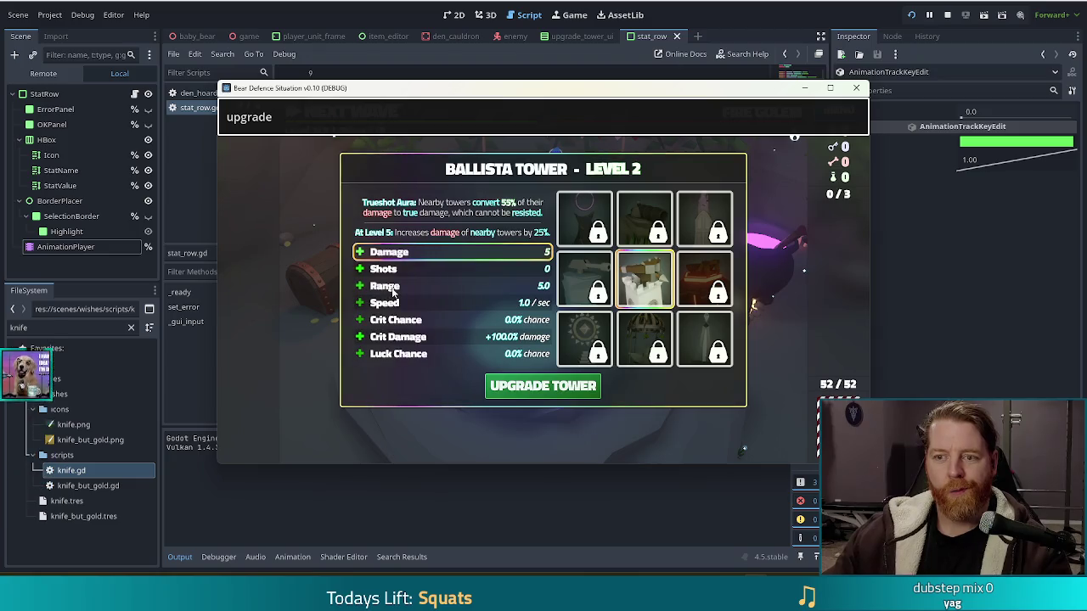
pyautogui.click(393, 289)
# Preview the Speed stat, then select the modulate keyframe in the stat row's AnimationPlayer
pyautogui.click(389, 304)
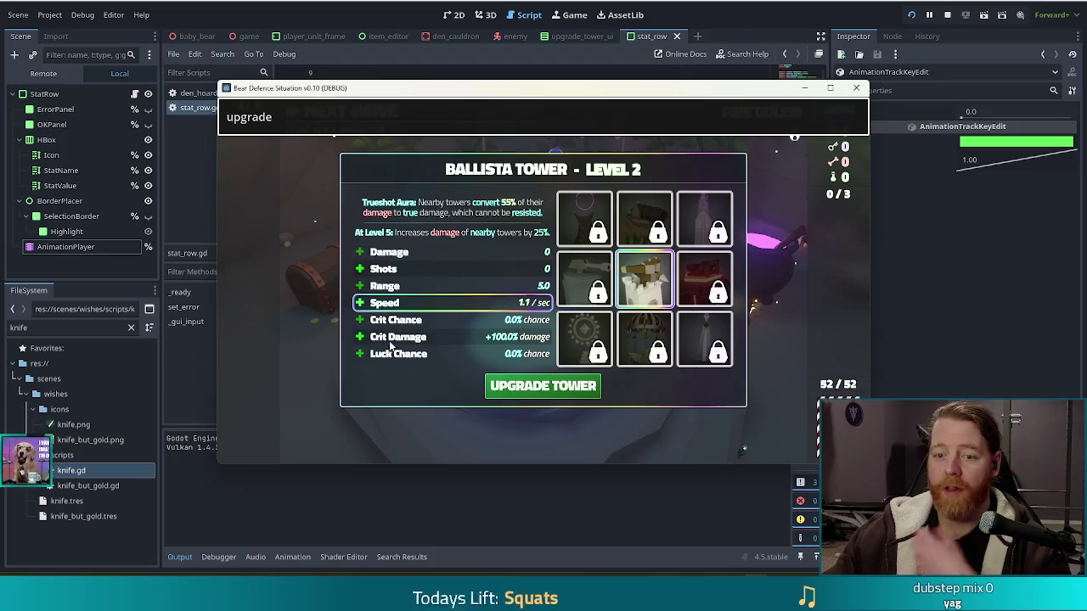
pyautogui.click(386, 22)
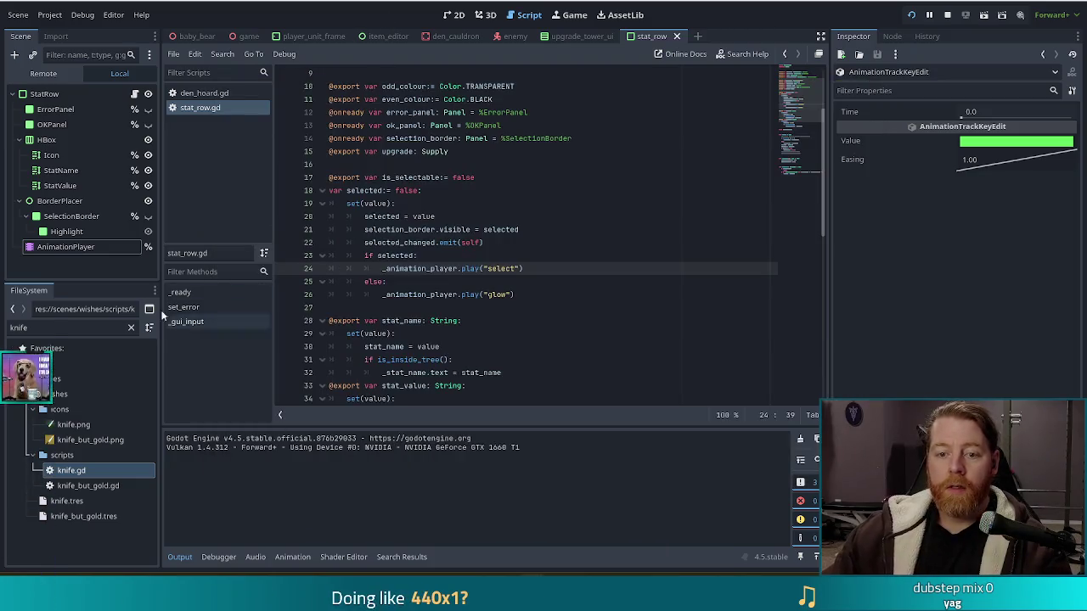
pyautogui.click(68, 246)
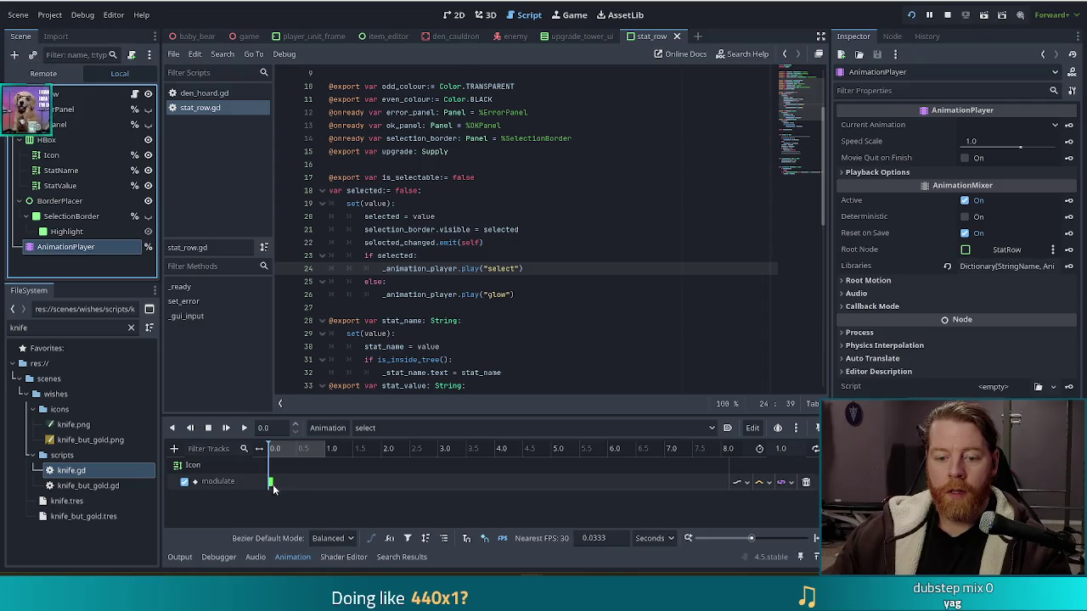
pyautogui.click(270, 482)
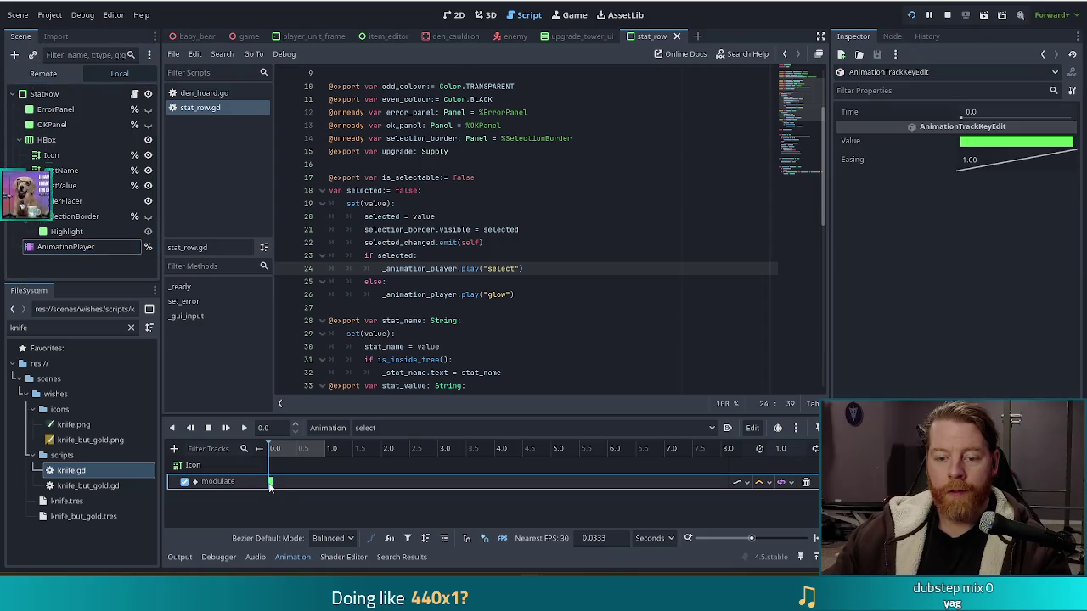
# Set the keyframe colour to near-white green (R 0.891, G 1.0, B 0.885) and return to the game
pyautogui.click(1016, 141)
pyautogui.click(985, 239)
pyautogui.moveTo(983, 238); pyautogui.dragTo(987, 231)
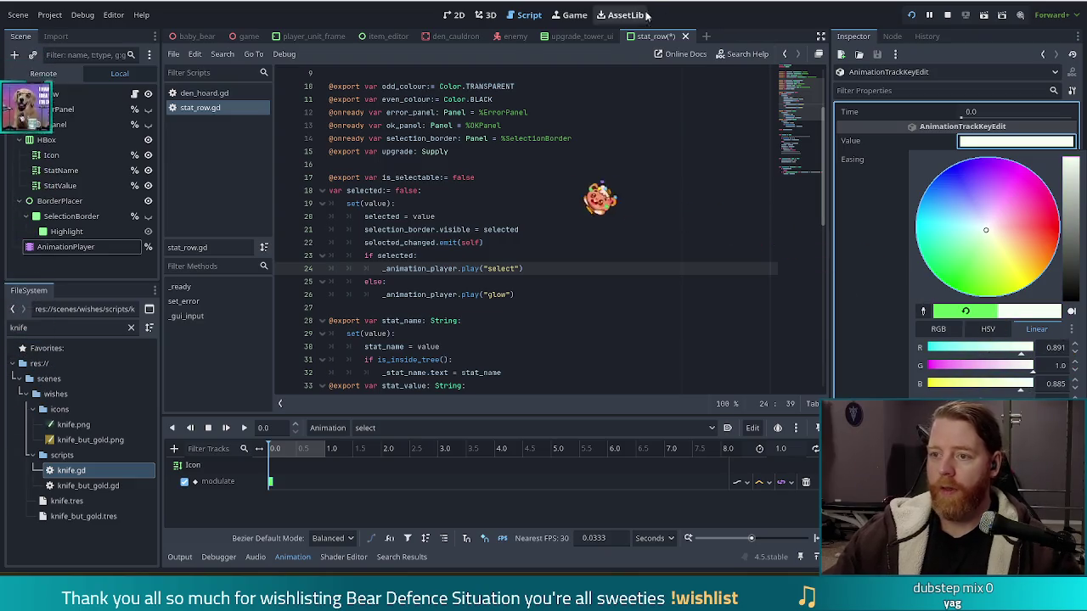
pyautogui.click(633, 250)
pyautogui.hotkey('alt', 'Tab')
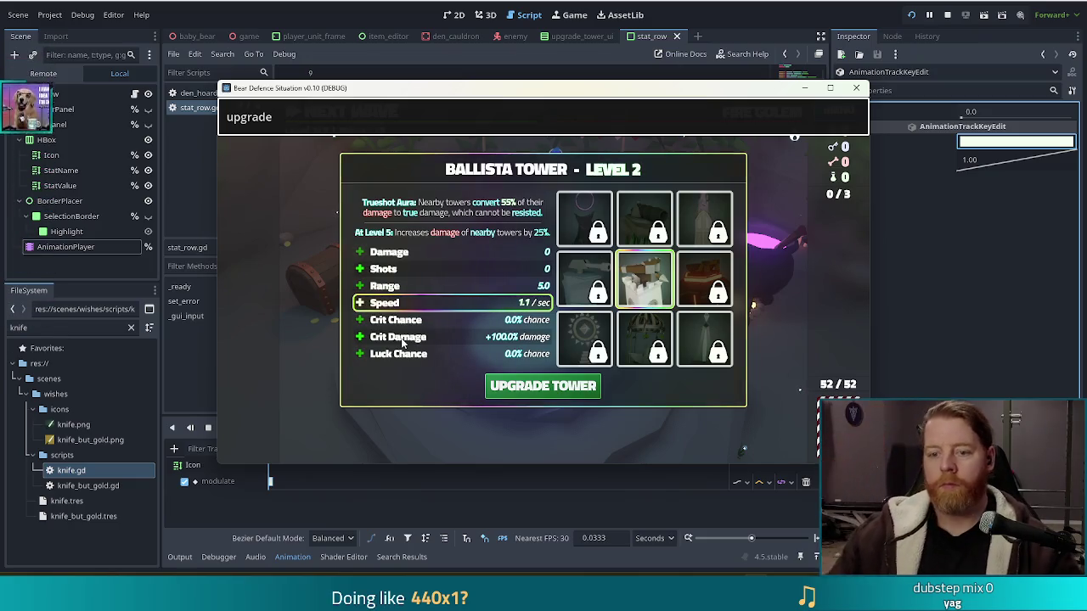
pyautogui.click(418, 256)
pyautogui.click(406, 320)
pyautogui.click(406, 353)
pyautogui.click(406, 252)
pyautogui.click(405, 320)
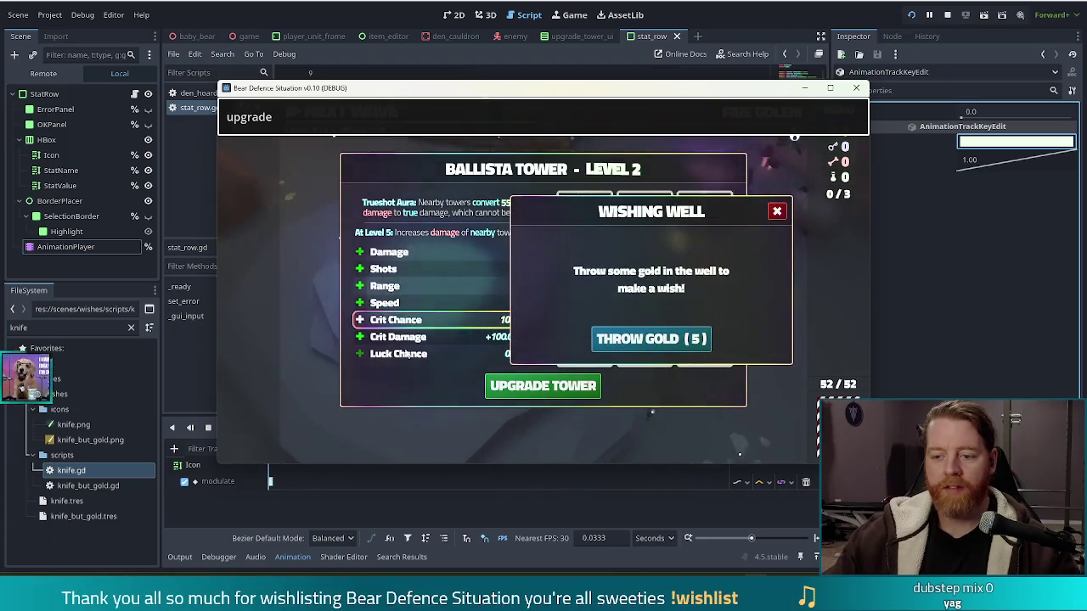
pyautogui.click(775, 211)
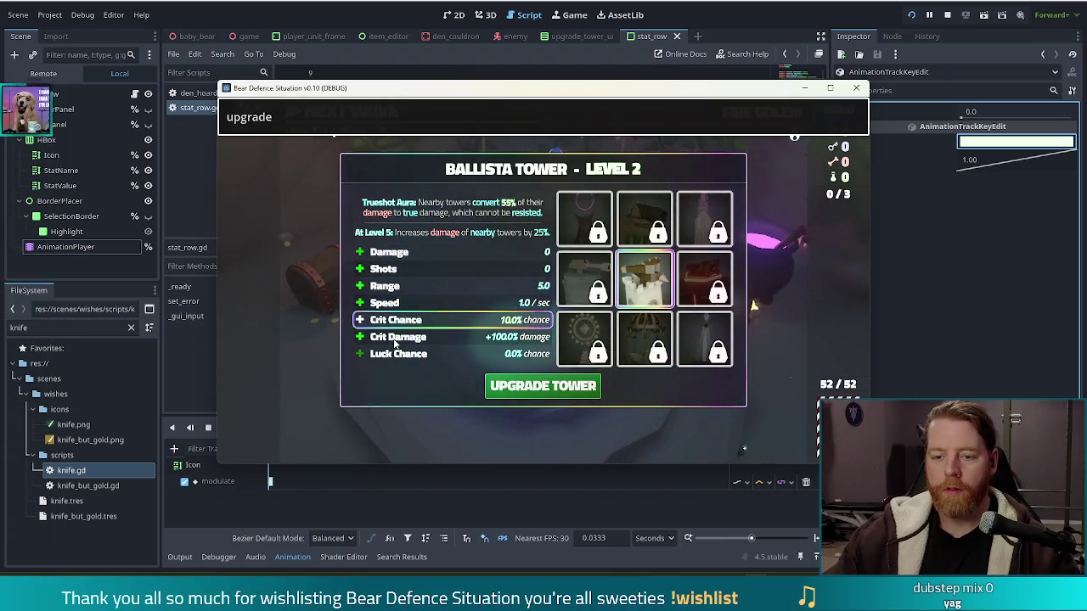
pyautogui.click(411, 252)
pyautogui.click(421, 286)
pyautogui.click(408, 337)
pyautogui.click(416, 286)
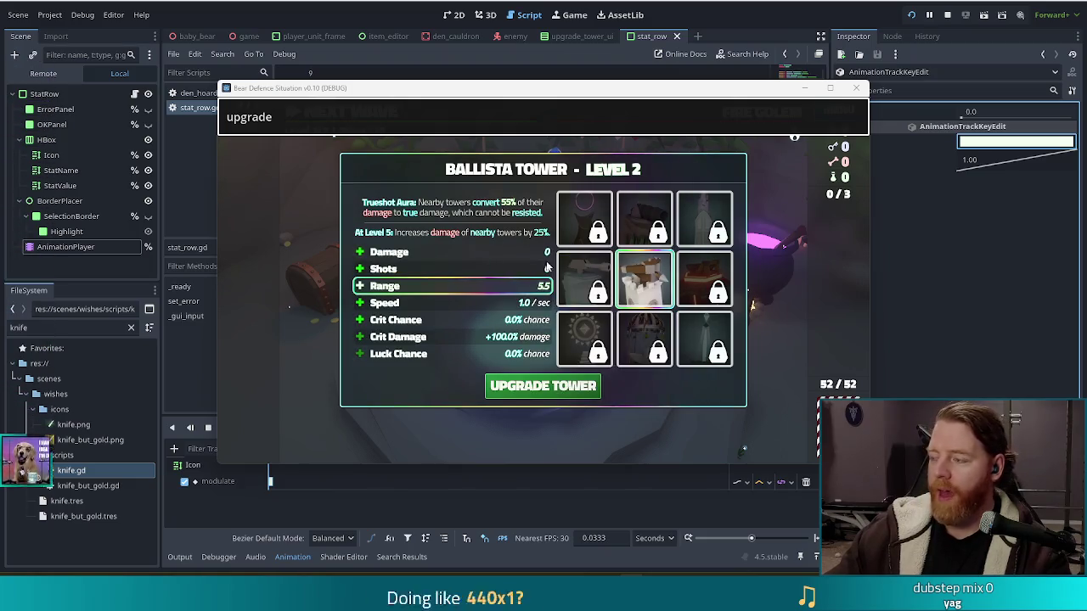
pyautogui.moveTo(558, 324)
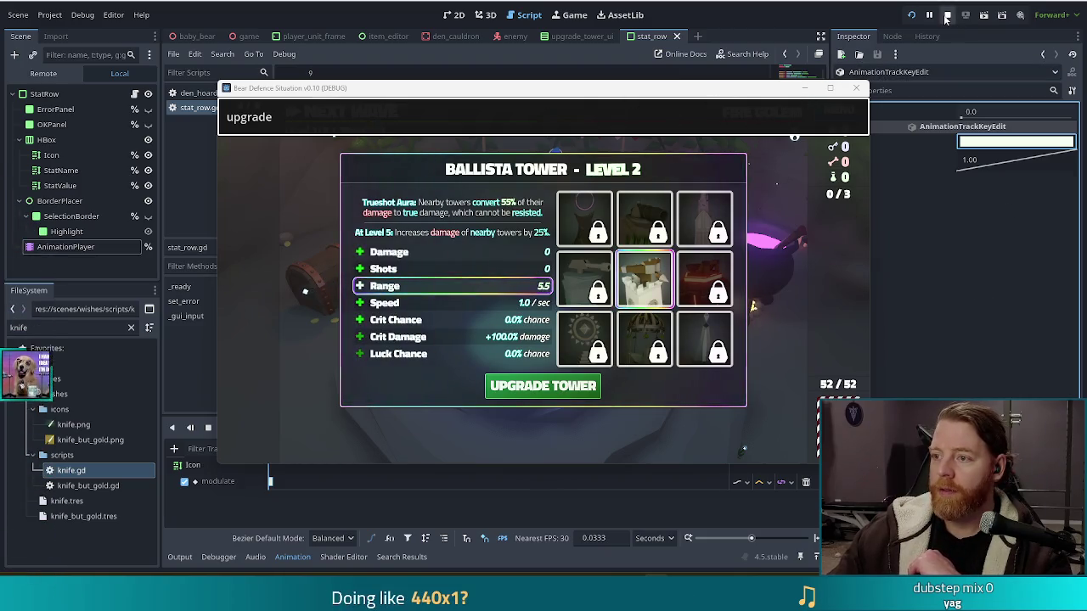
# Restart the project, begin a new game, reposition the game window, then stop the debug run
pyautogui.click(911, 14)
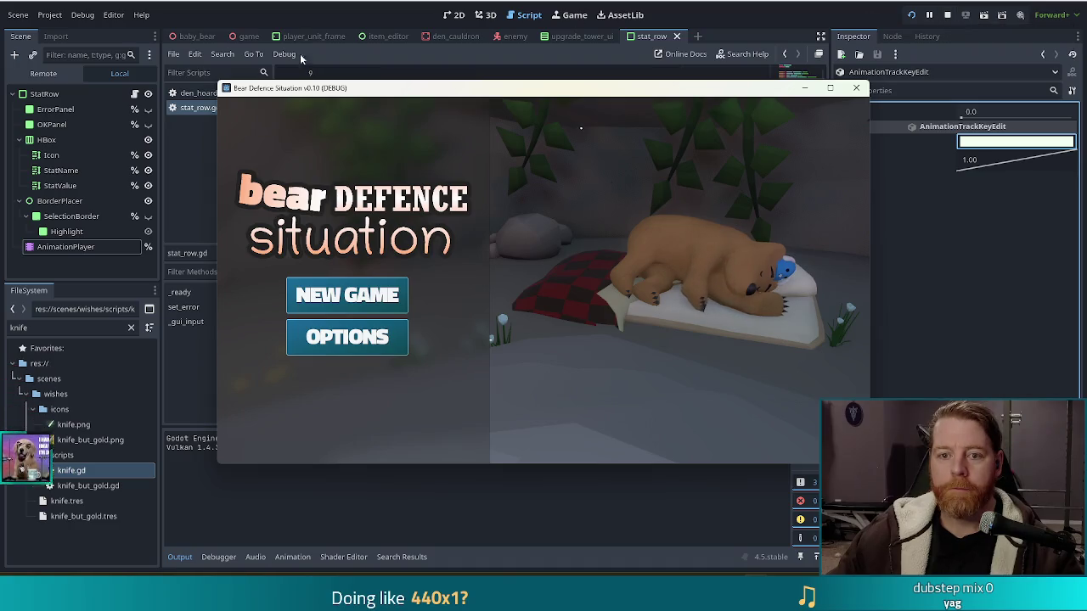
pyautogui.click(337, 293)
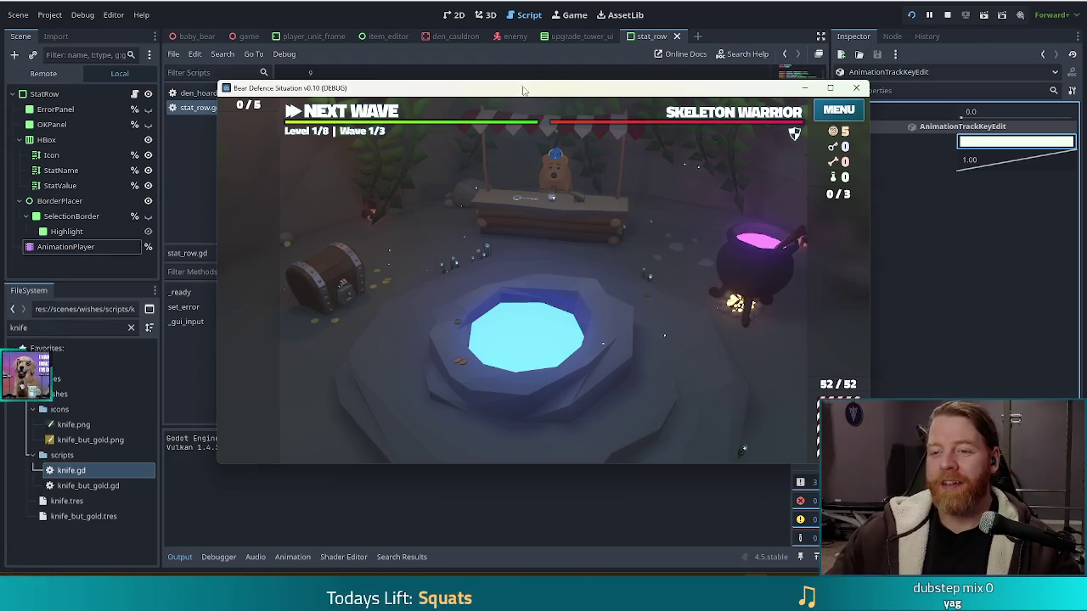
pyautogui.moveTo(523, 90); pyautogui.dragTo(509, 76)
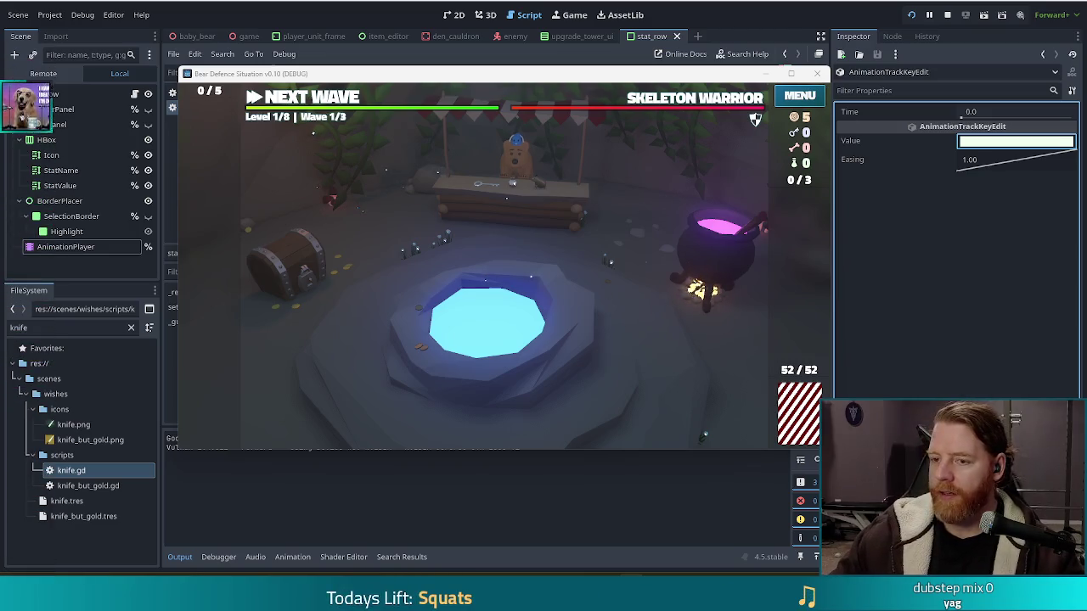
pyautogui.click(947, 14)
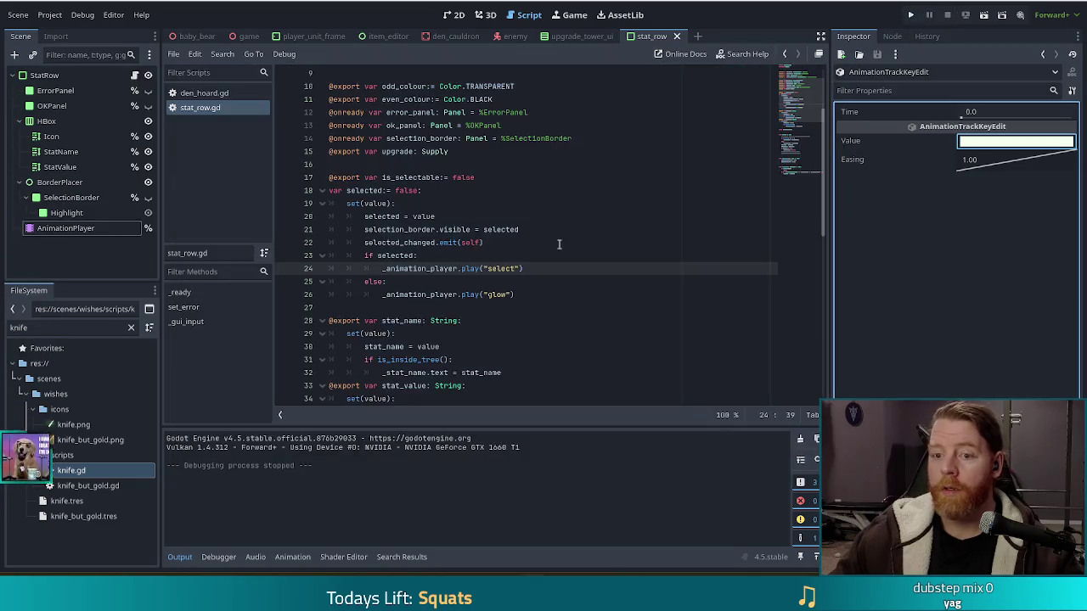
# Open game.gd by filtering the FileSystem for 'game'
pyautogui.click(529, 281)
pyautogui.doubleClick(51, 327)
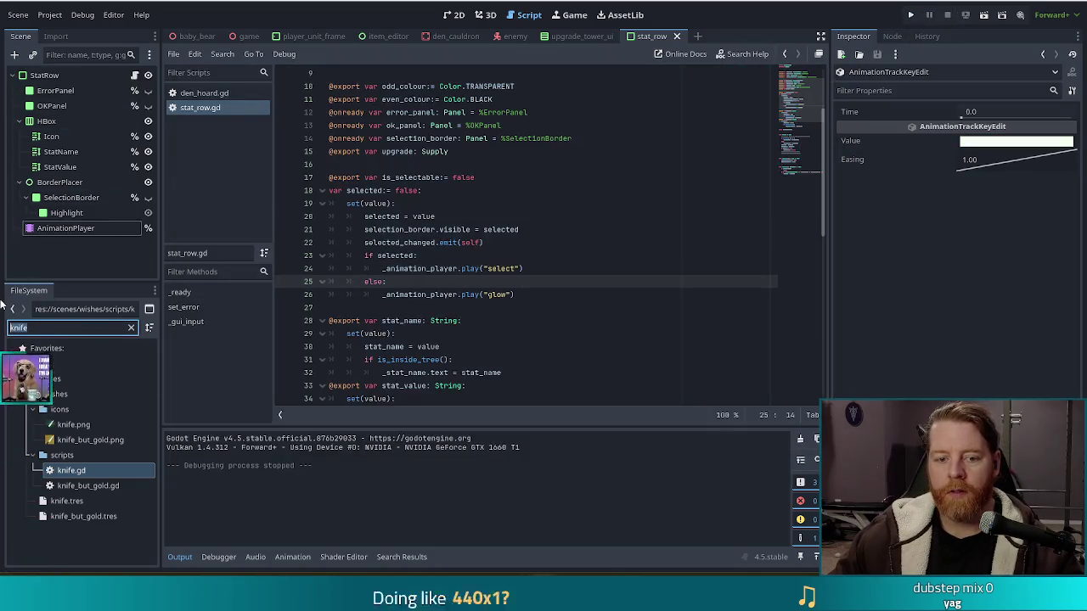
pyautogui.write('game')
pyautogui.doubleClick(65, 410)
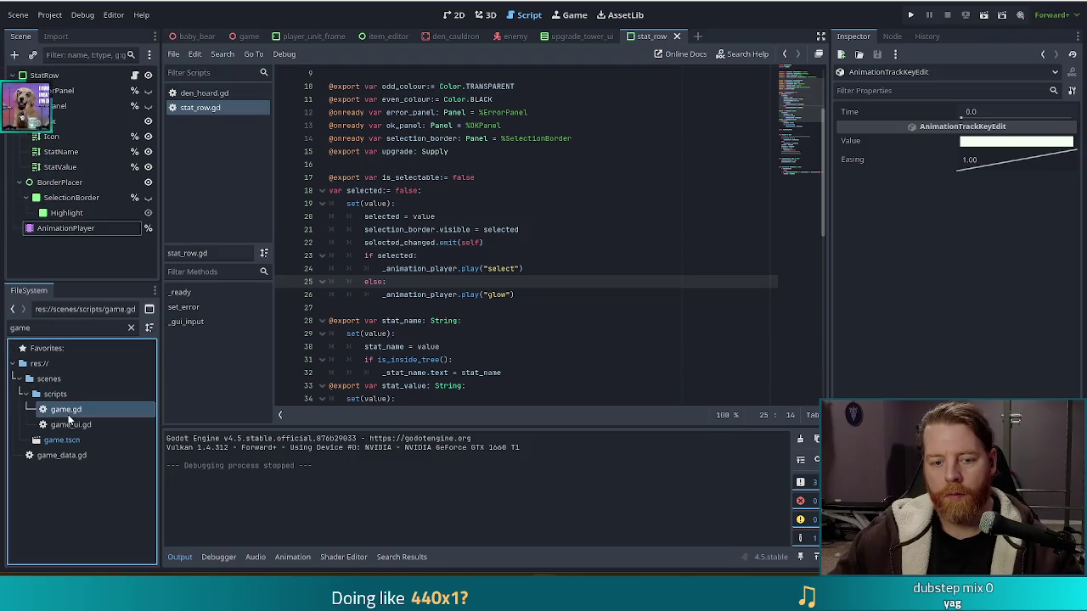
# Search game.gd for '_end' and jump to the _end_wave function
pyautogui.scroll(-10, 213, 363)
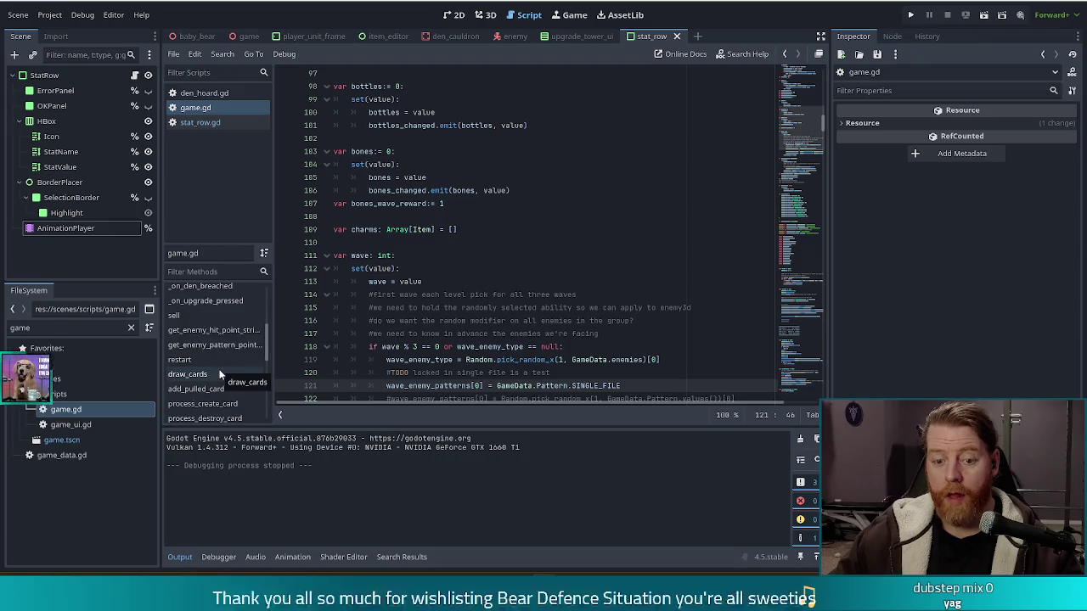
pyautogui.scroll(-3, 219, 373)
pyautogui.scroll(-5, 219, 373)
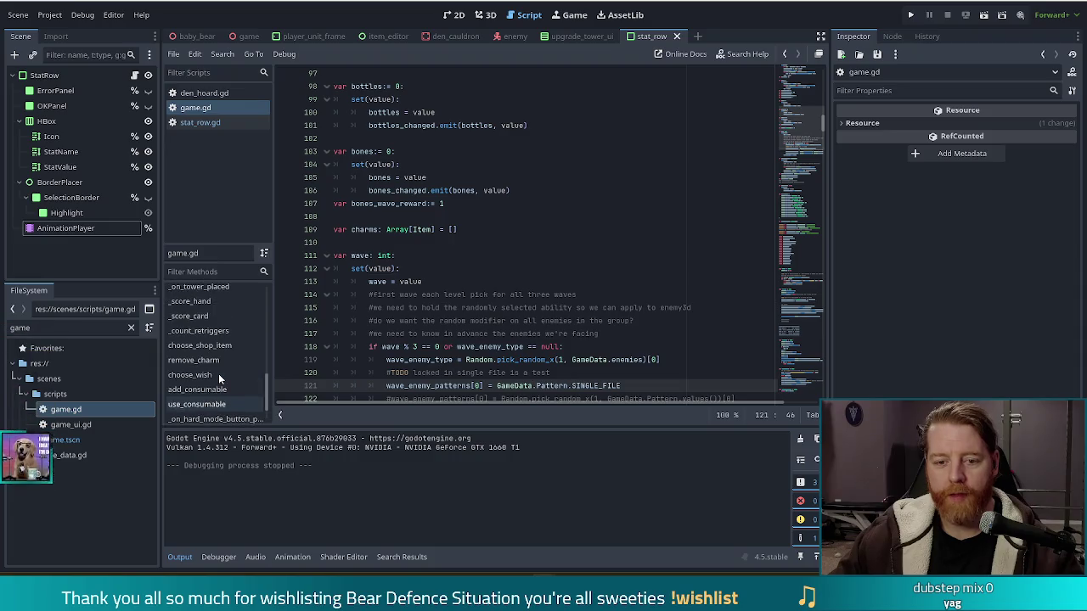
pyautogui.scroll(5, 219, 378)
pyautogui.doubleClick(360, 255)
pyautogui.hotkey('ctrl', 'f')
pyautogui.write('_end')
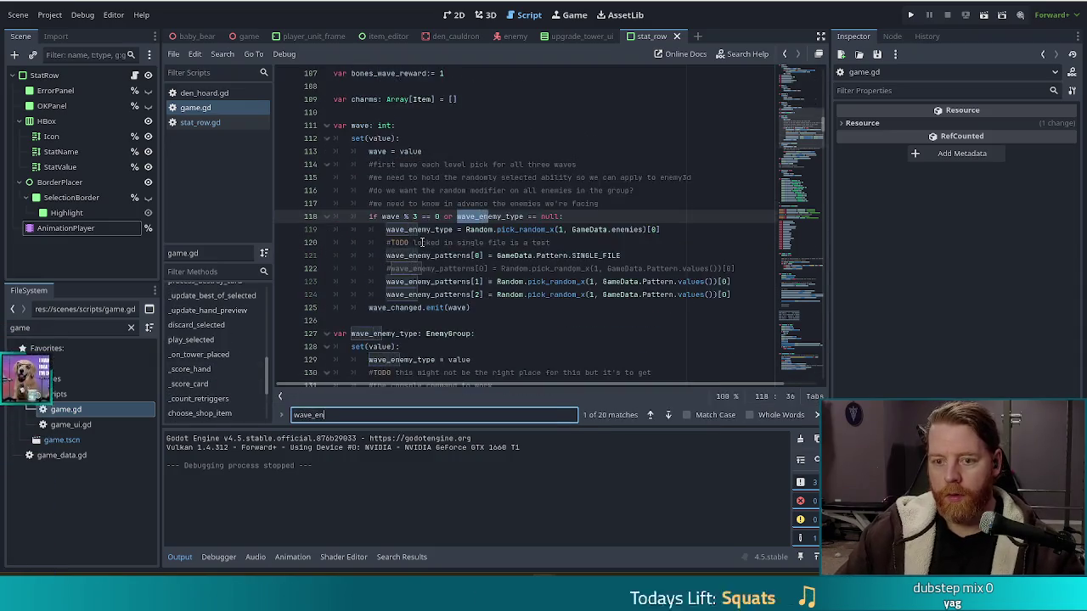
pyautogui.keyDown('ctrl'); pyautogui.click(514, 217); pyautogui.keyUp('ctrl')
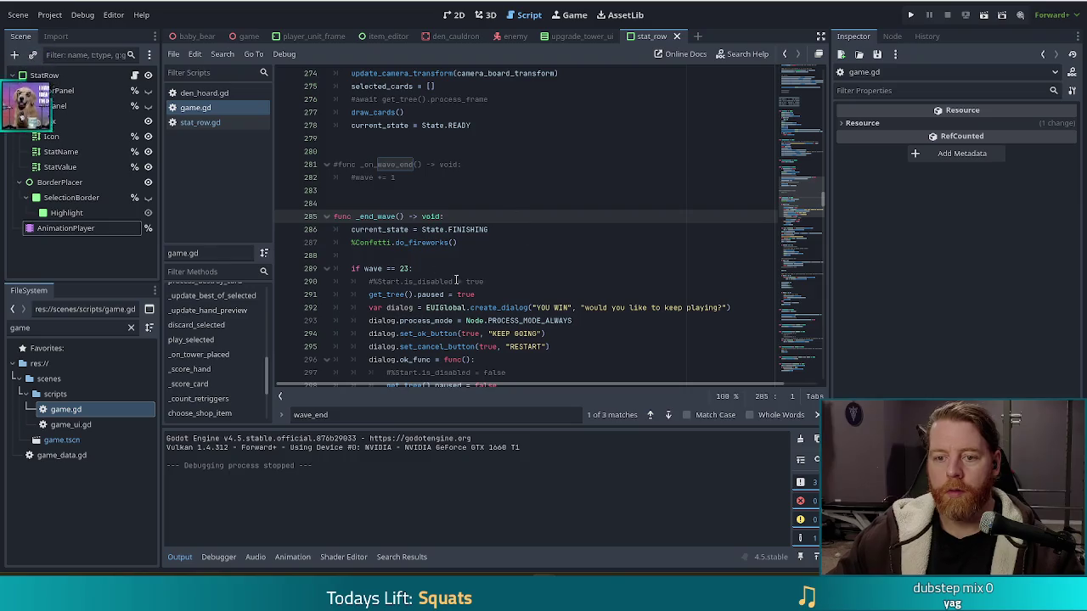
# Change the final-wave check from 'if wave == 23:' to 'if wave == 26:'
pyautogui.click(404, 268)
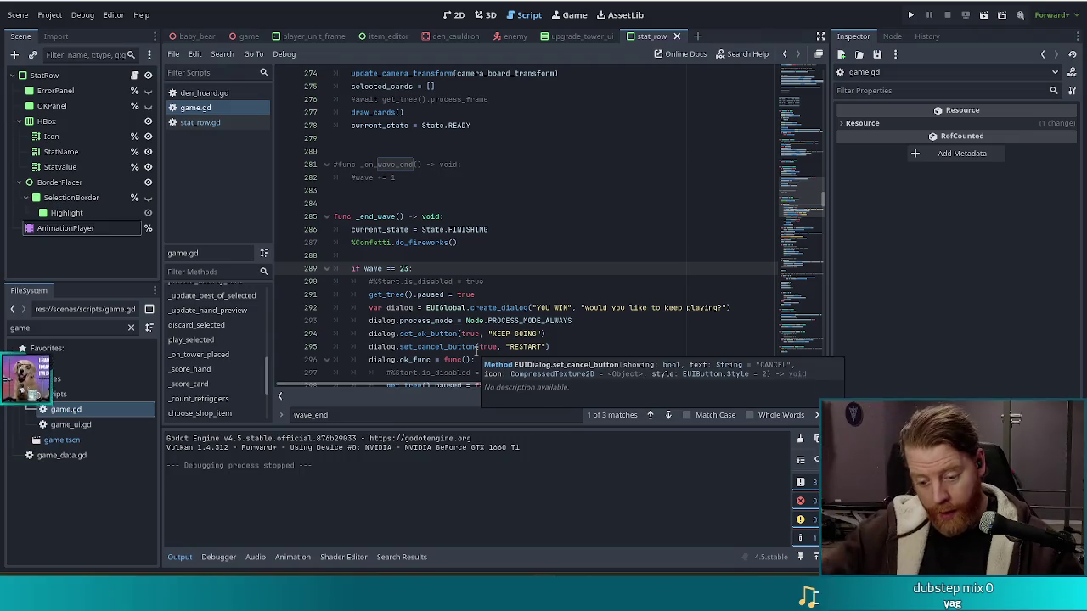
pyautogui.press('Delete')
pyautogui.press('Delete')
pyautogui.write('6')
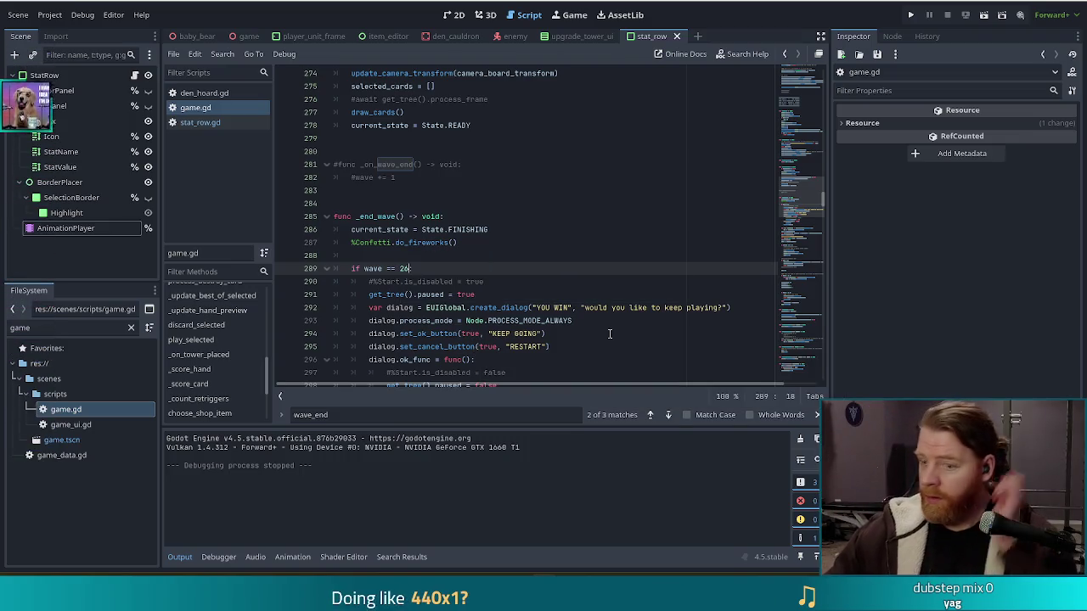
pyautogui.click(578, 294)
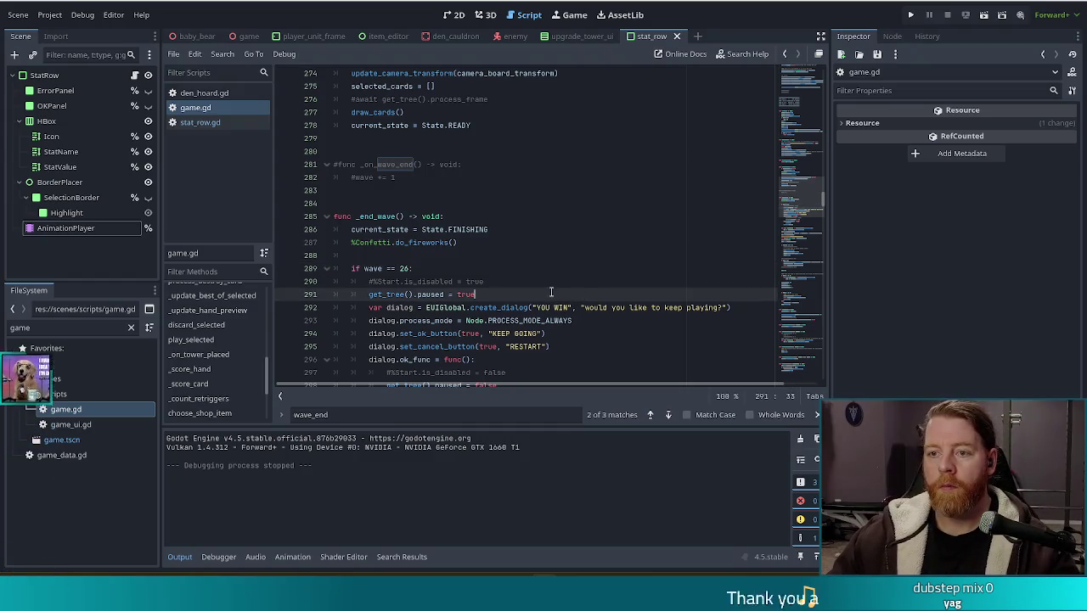
pyautogui.click(310, 38)
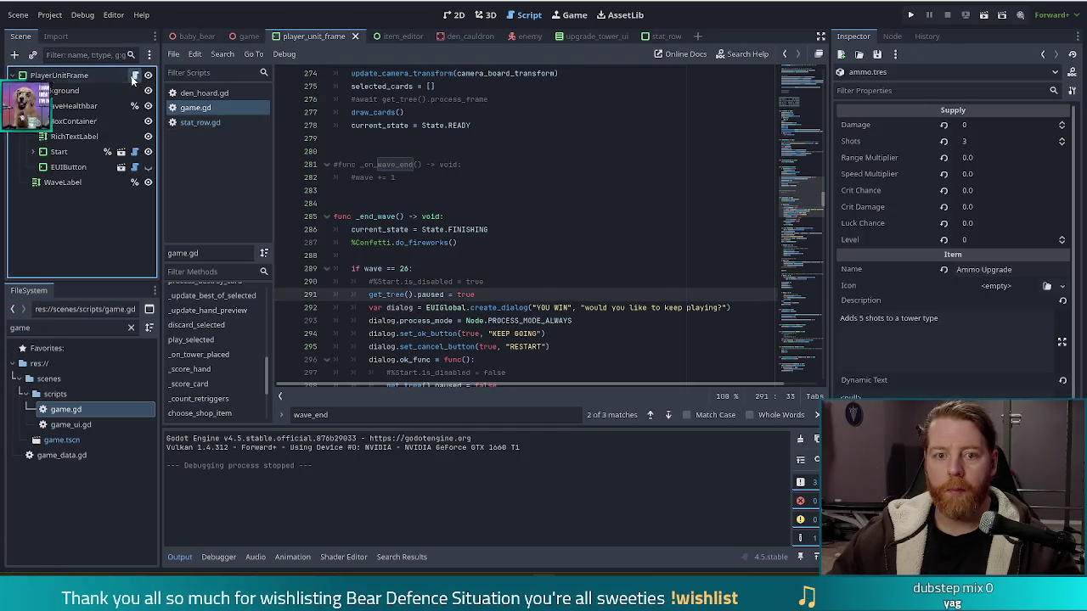
# Change the wave label's level total from /8 to /9 in player_unit_frame.gd, then run the project
pyautogui.hotkey('ctrl', 'f')
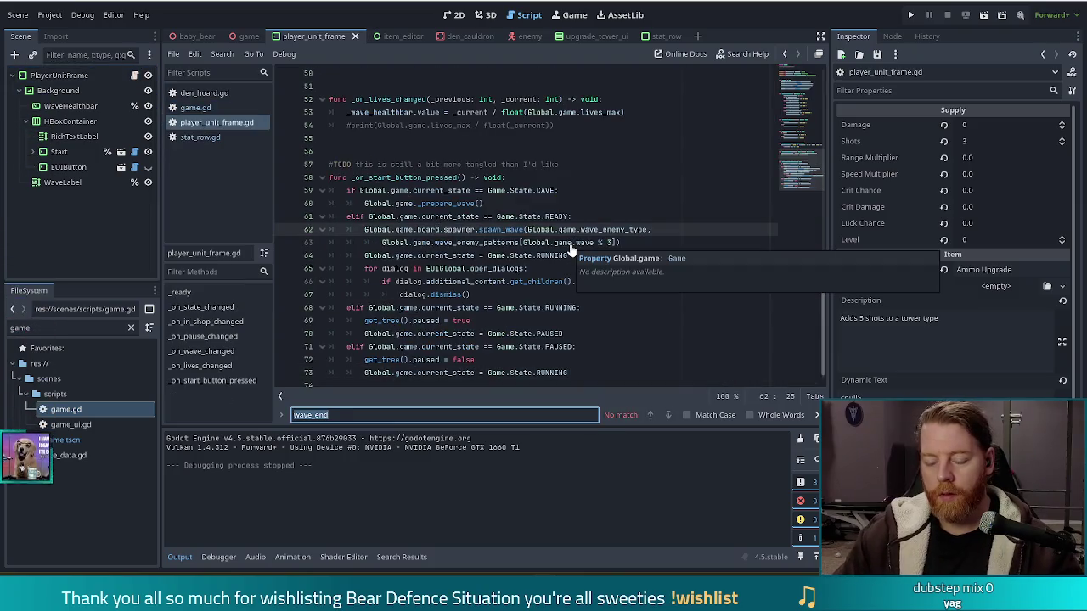
pyautogui.write('level')
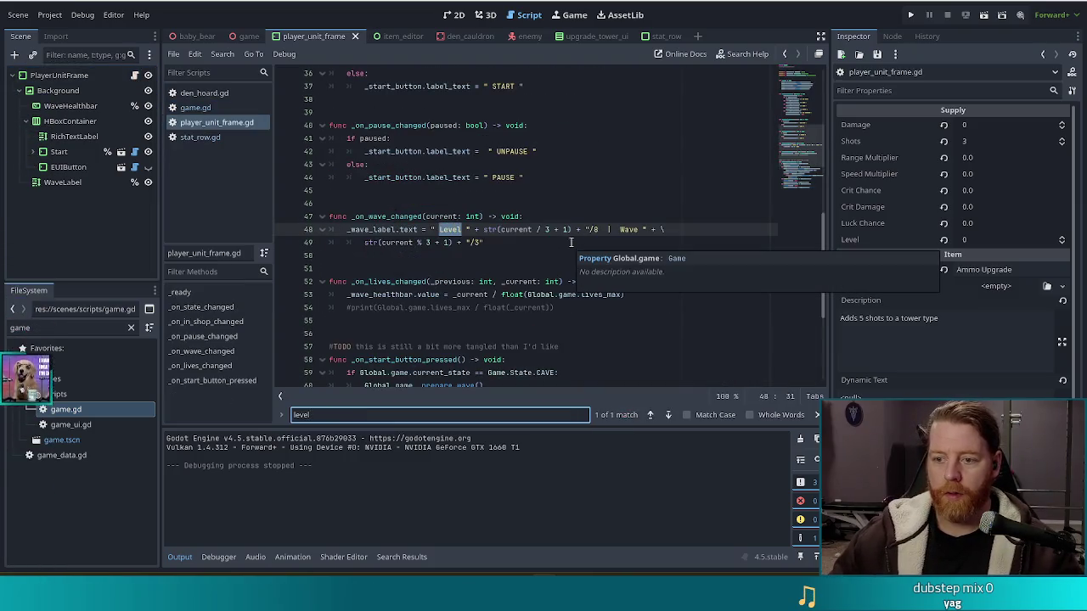
pyautogui.click(597, 229)
pyautogui.write('9')
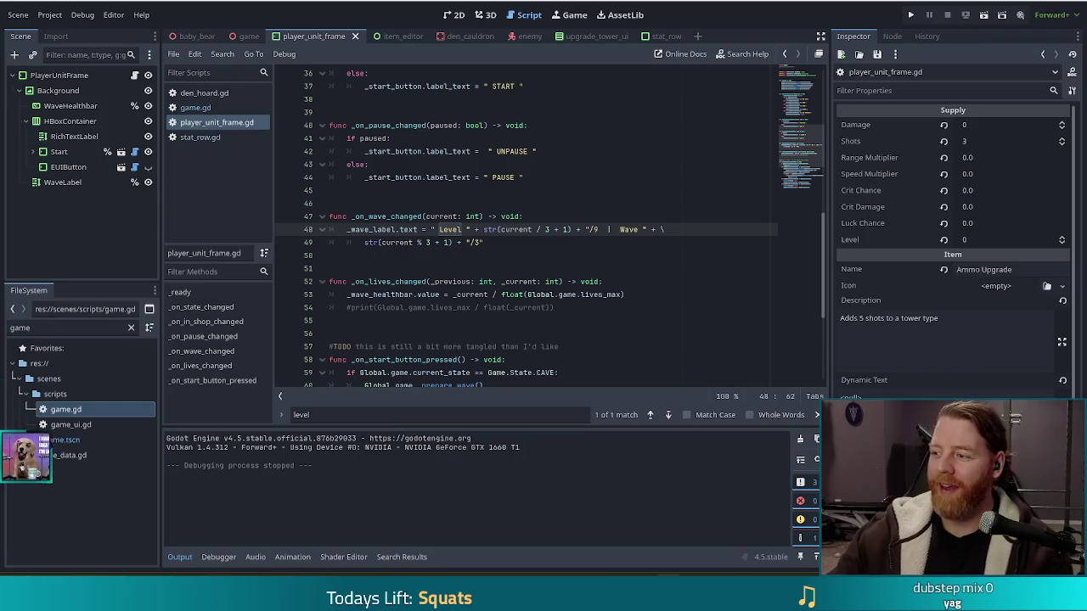
pyautogui.press('F5')
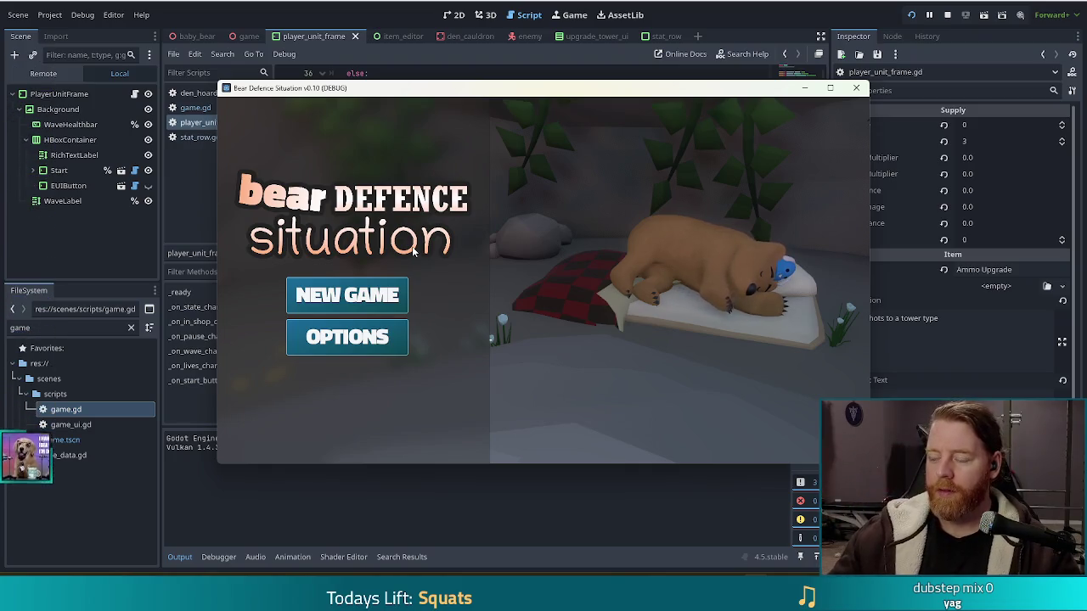
# Start a new game, clear level 1's waves and upgrade the Ballista Tower to level 2
pyautogui.moveTo(357, 88)
pyautogui.mouseDown()
pyautogui.moveTo(289, 80)
pyautogui.moveTo(312, 76)
pyautogui.mouseUp()
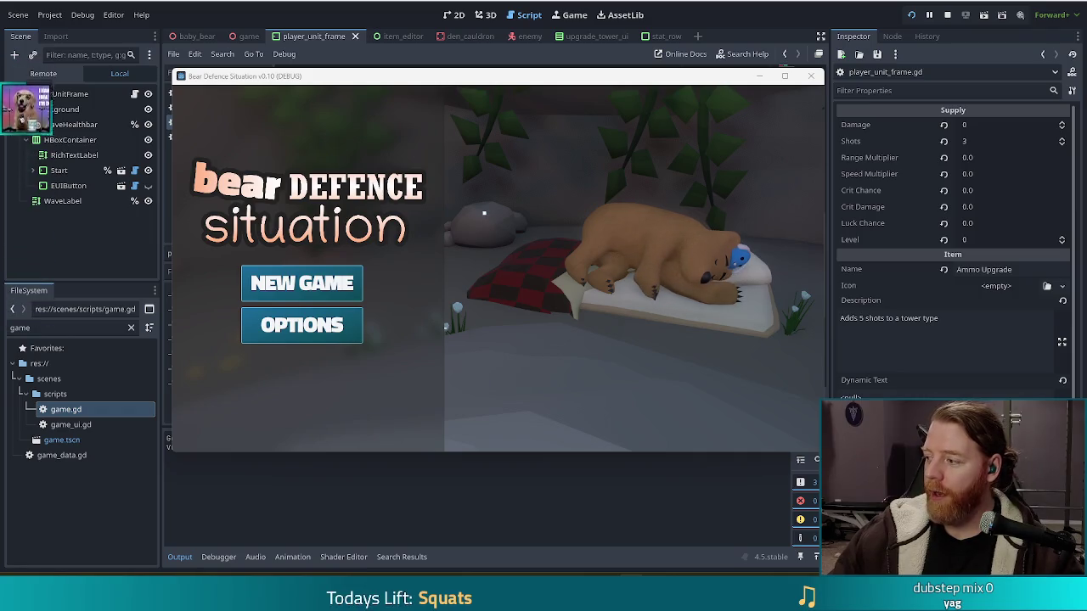
pyautogui.click(301, 284)
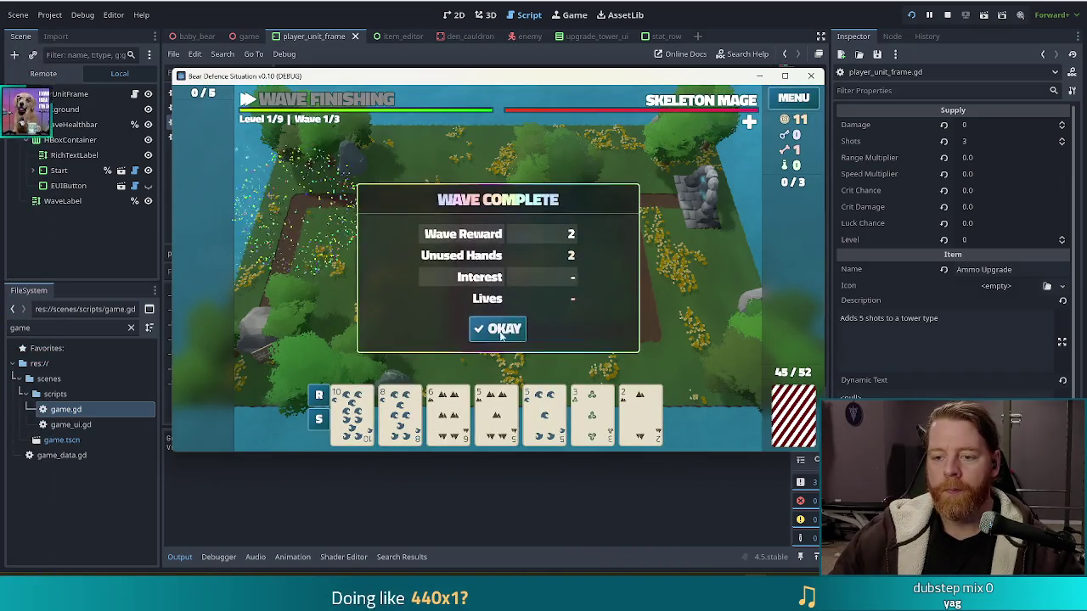
pyautogui.click(496, 329)
pyautogui.click(497, 331)
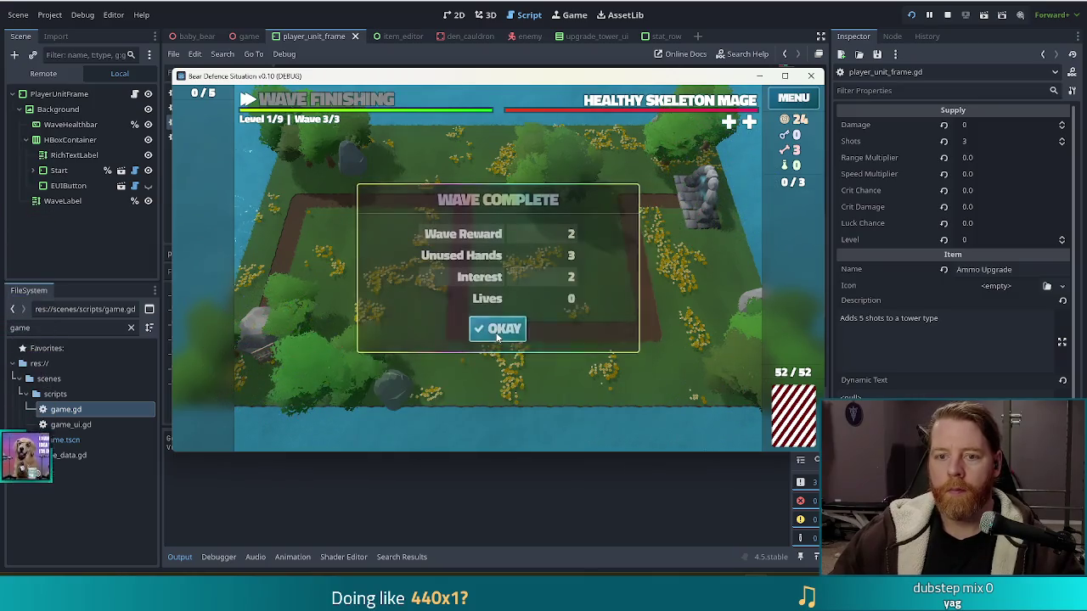
pyautogui.click(497, 329)
pyautogui.click(497, 373)
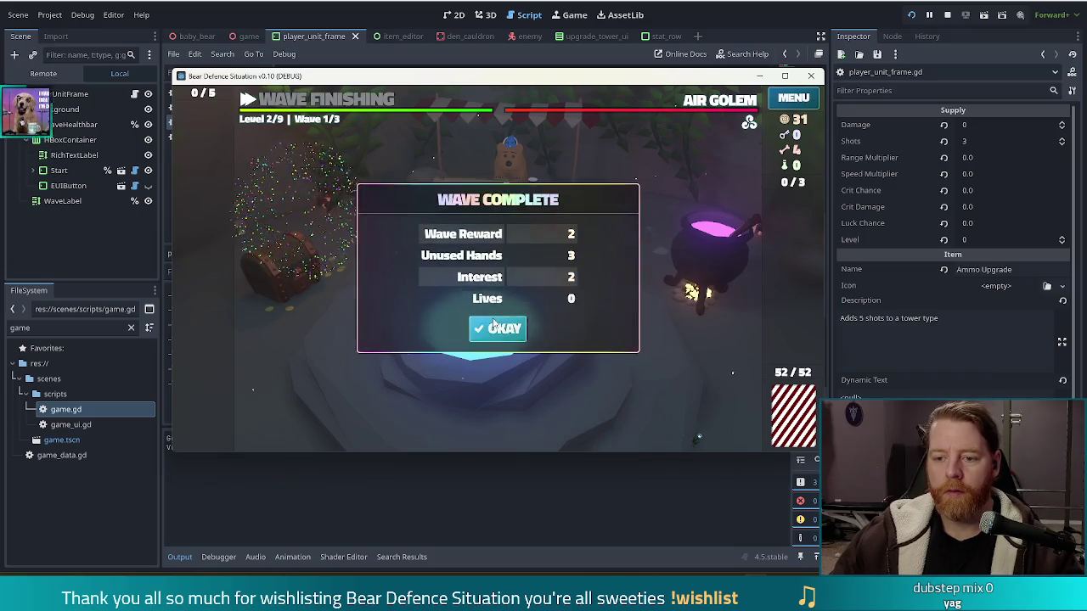
# Clear the next two levels' waves, upgrading the Ballista Tower to levels 3 and 4
pyautogui.click(497, 328)
pyautogui.click(494, 330)
pyautogui.click(495, 329)
pyautogui.click(497, 371)
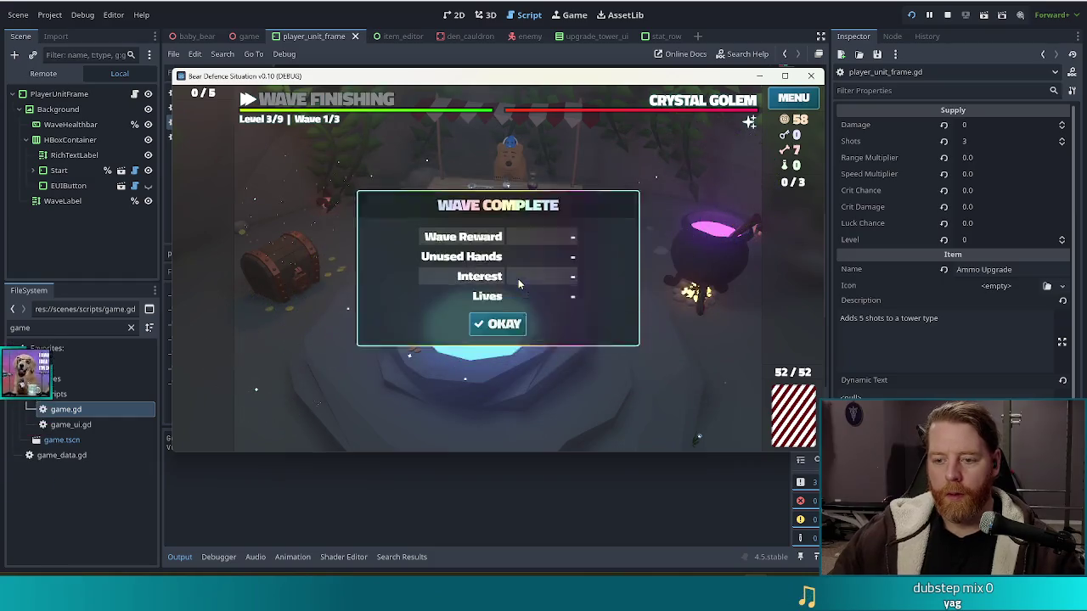
pyautogui.click(498, 328)
pyautogui.click(486, 335)
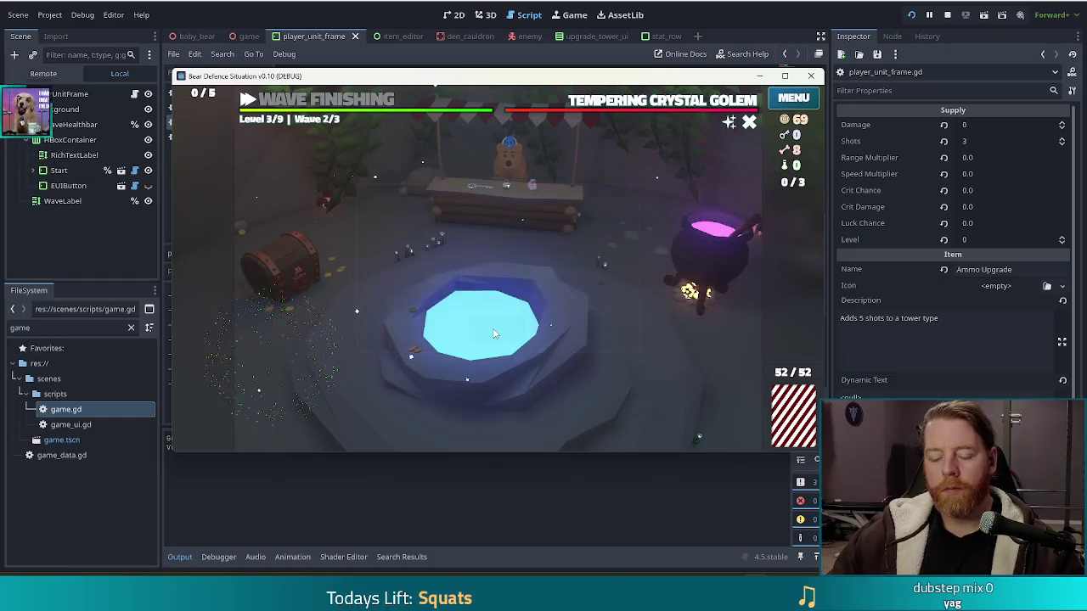
pyautogui.click(489, 334)
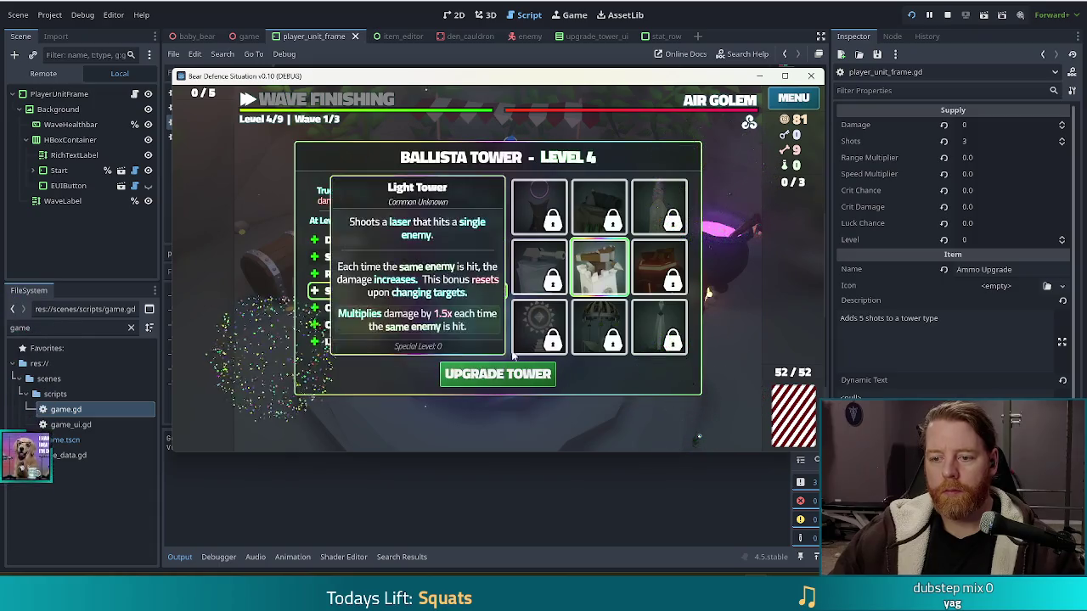
pyautogui.click(498, 373)
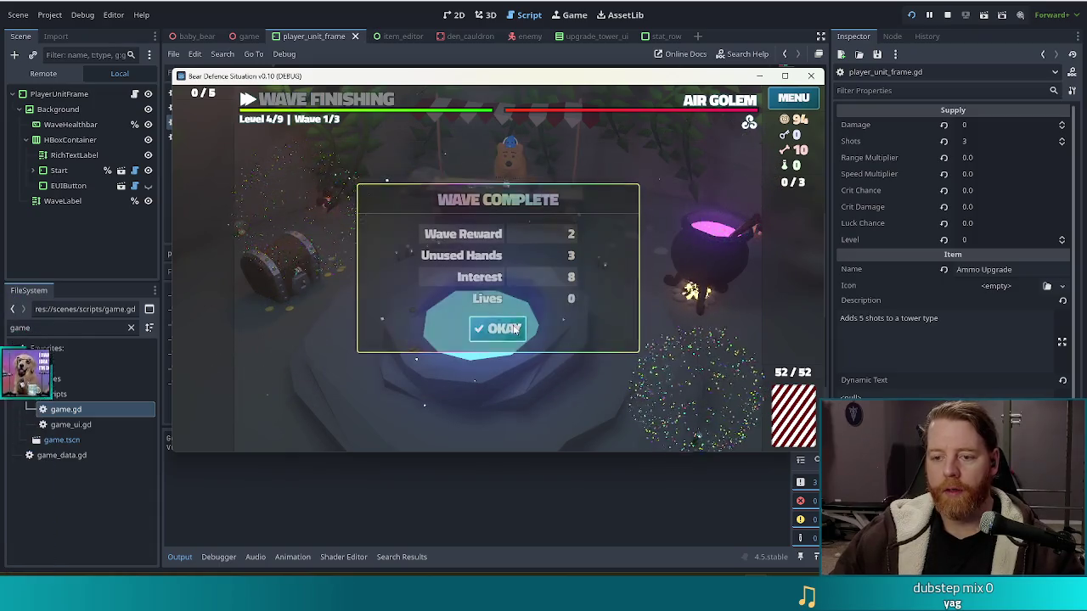
# Clear two more levels' waves, upgrading the Ballista Tower to levels 5 and 6
pyautogui.click(510, 329)
pyautogui.click(507, 329)
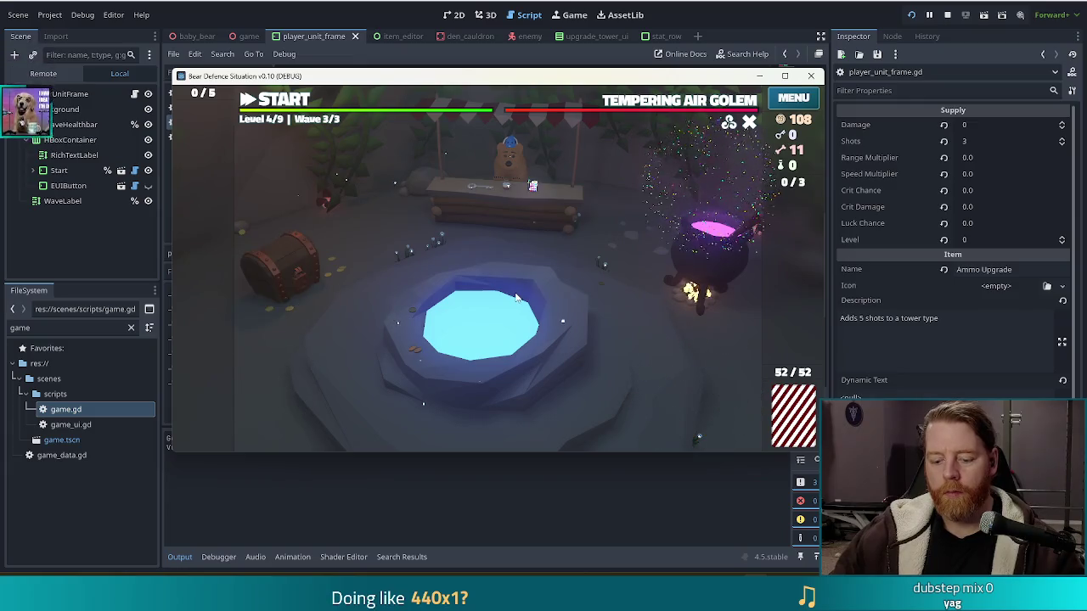
pyautogui.click(506, 327)
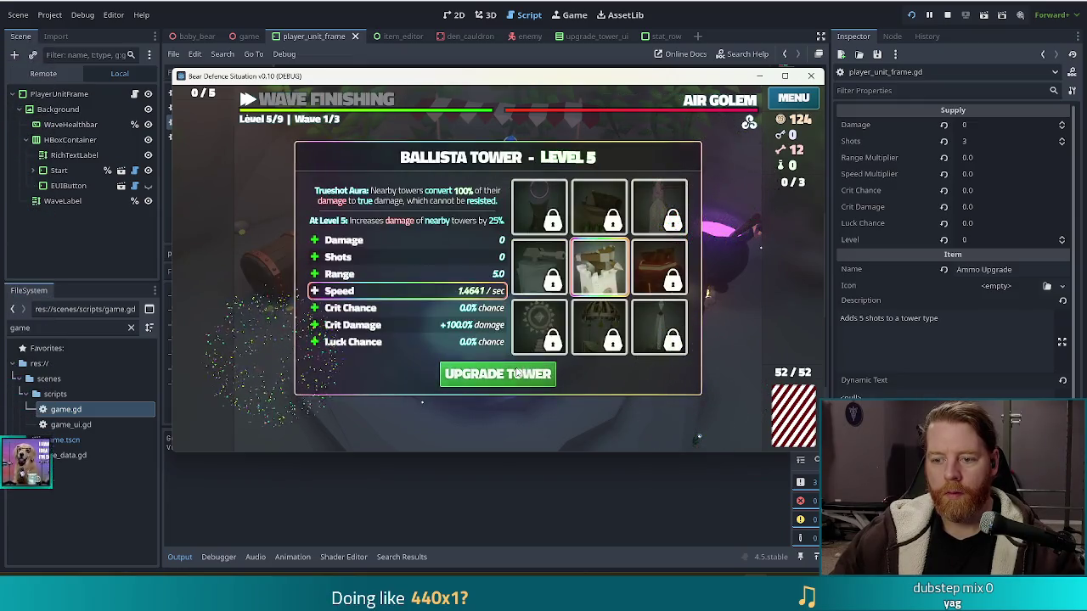
pyautogui.click(514, 374)
pyautogui.click(505, 330)
pyautogui.click(504, 330)
pyautogui.click(503, 333)
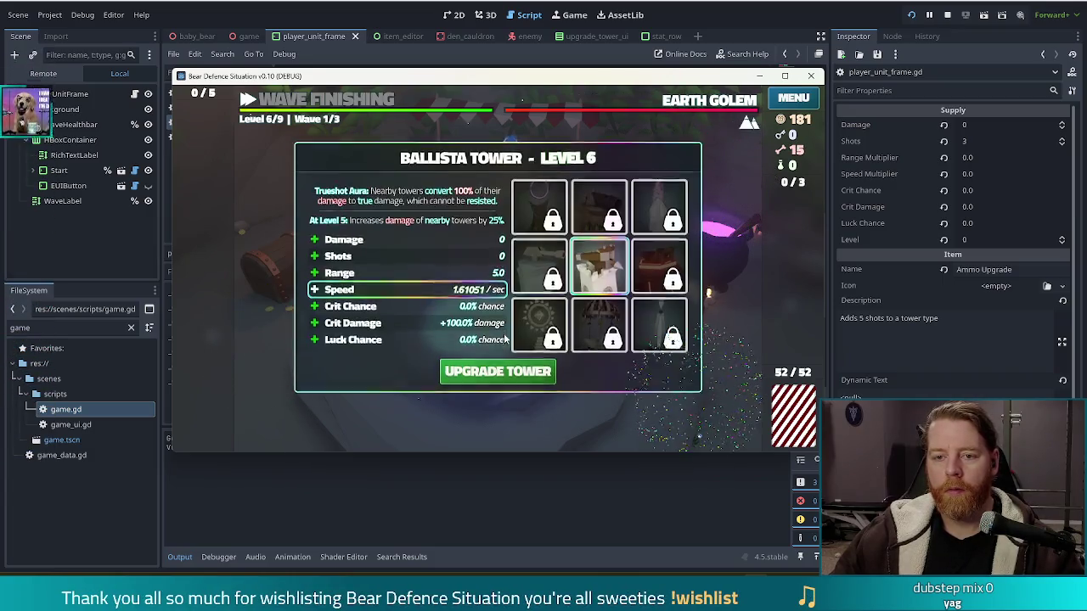
pyautogui.click(501, 369)
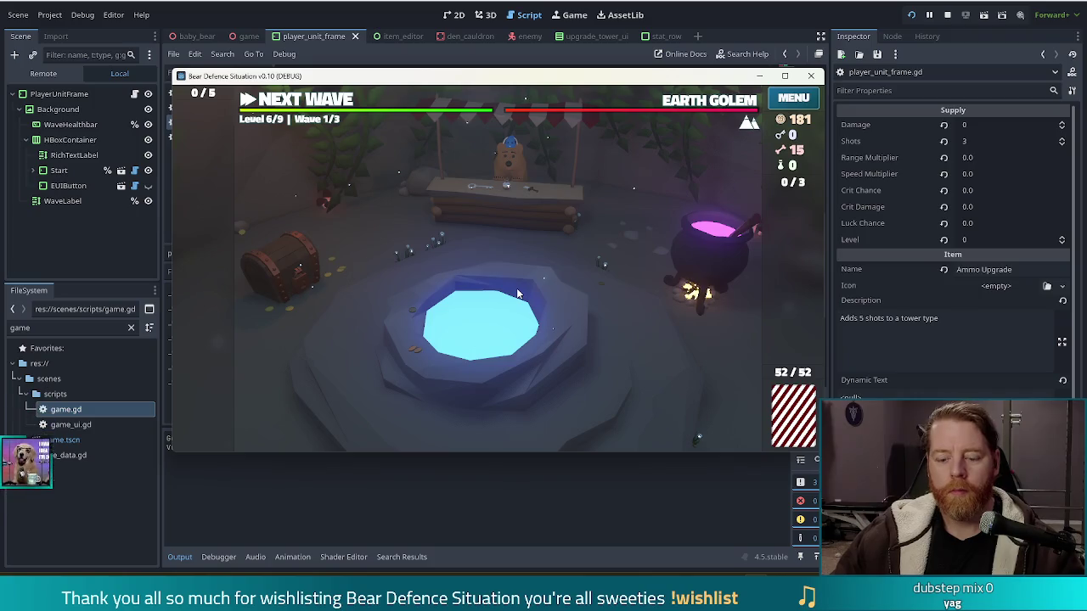
# Clear two more levels' waves, upgrading the Ballista Tower to levels 7 and 8
pyautogui.click(504, 329)
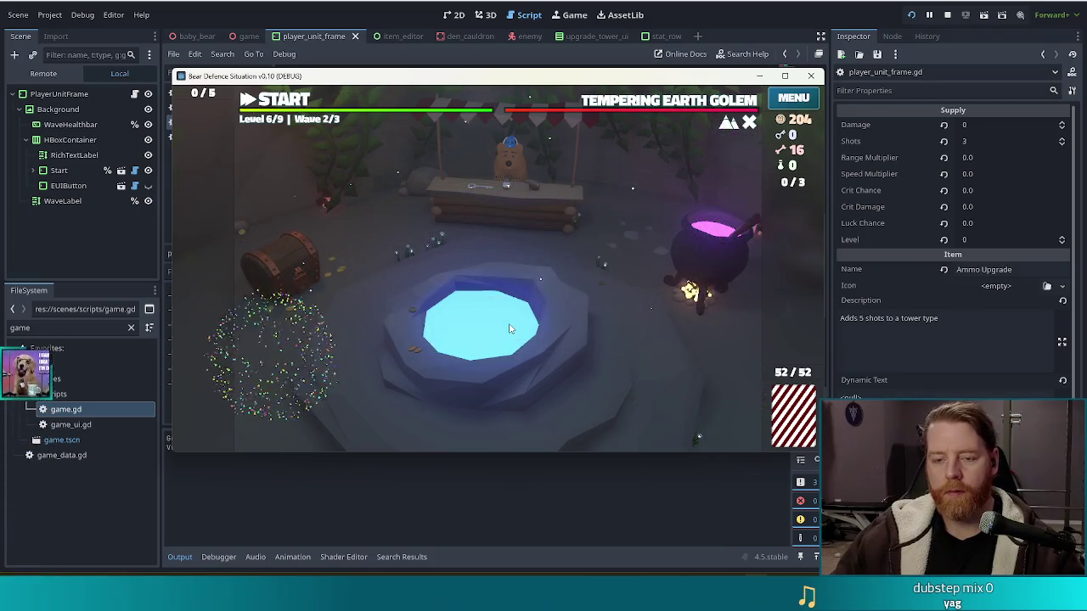
pyautogui.click(501, 330)
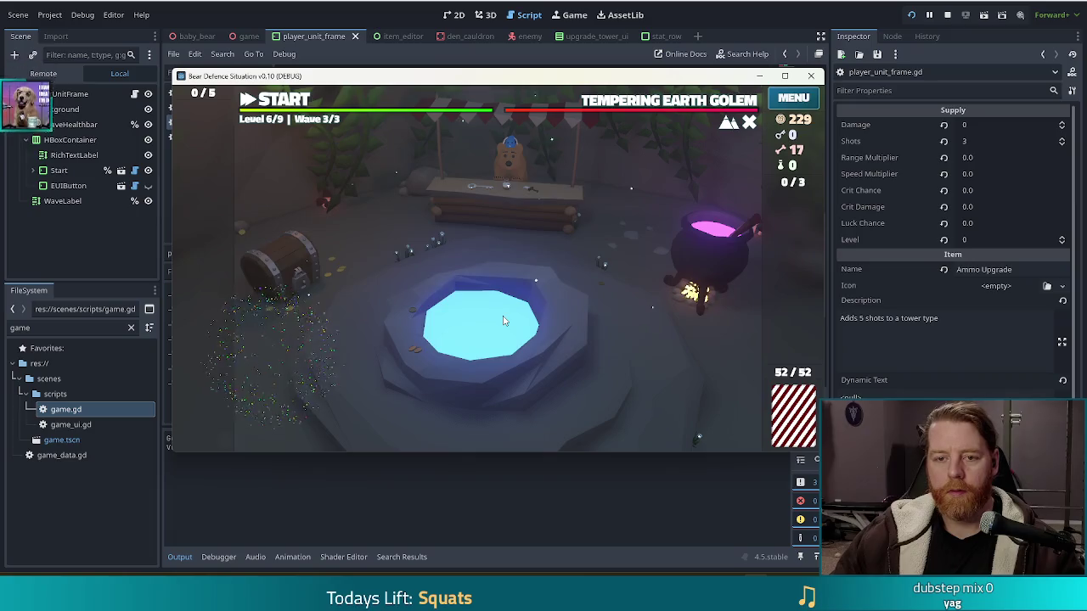
pyautogui.click(500, 328)
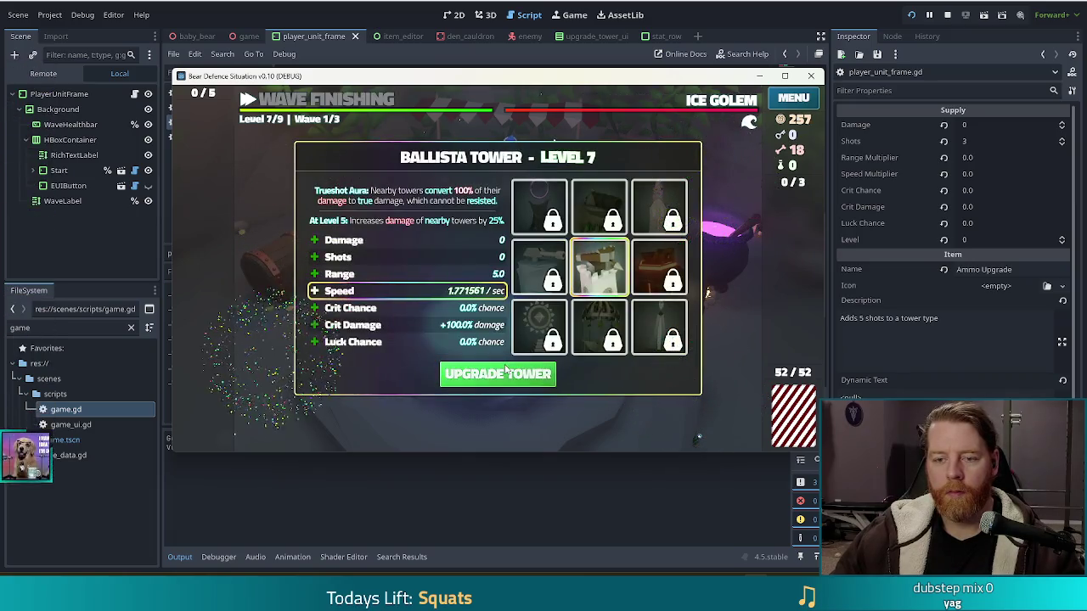
pyautogui.click(504, 374)
pyautogui.click(505, 329)
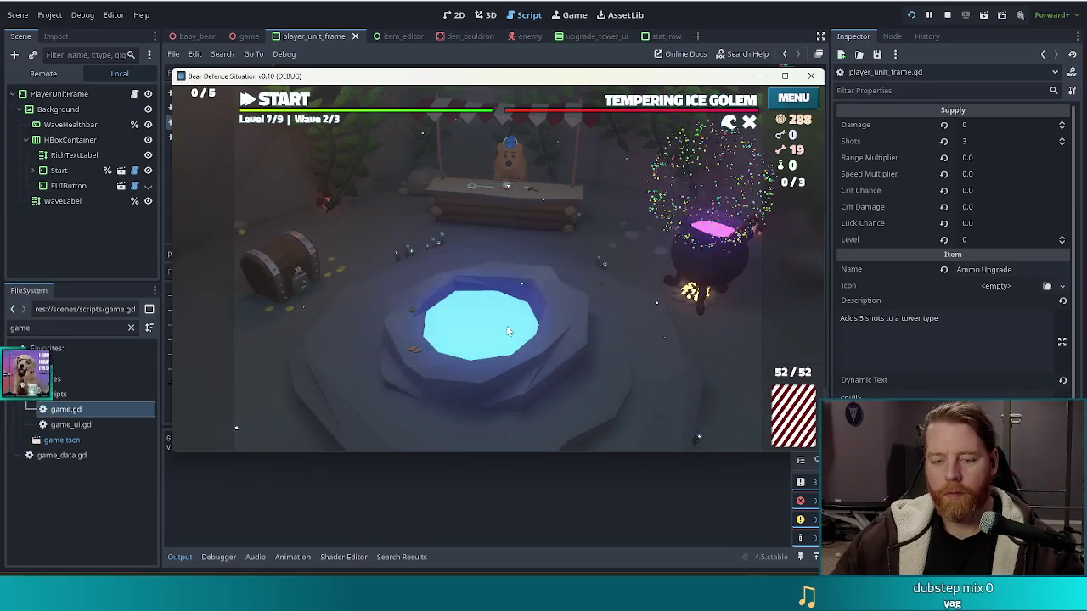
pyautogui.click(505, 329)
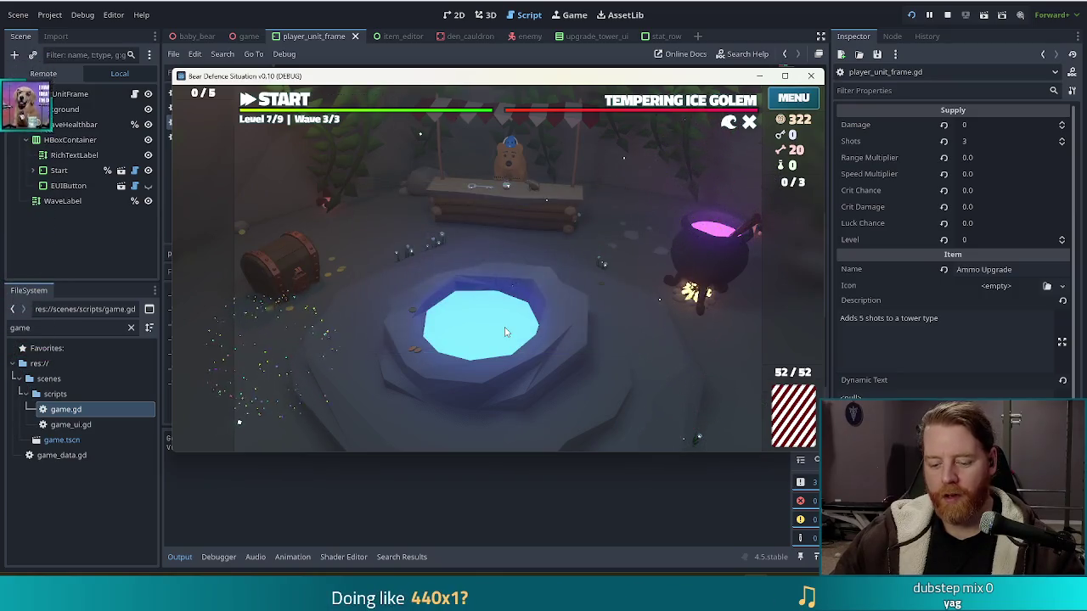
pyautogui.click(502, 329)
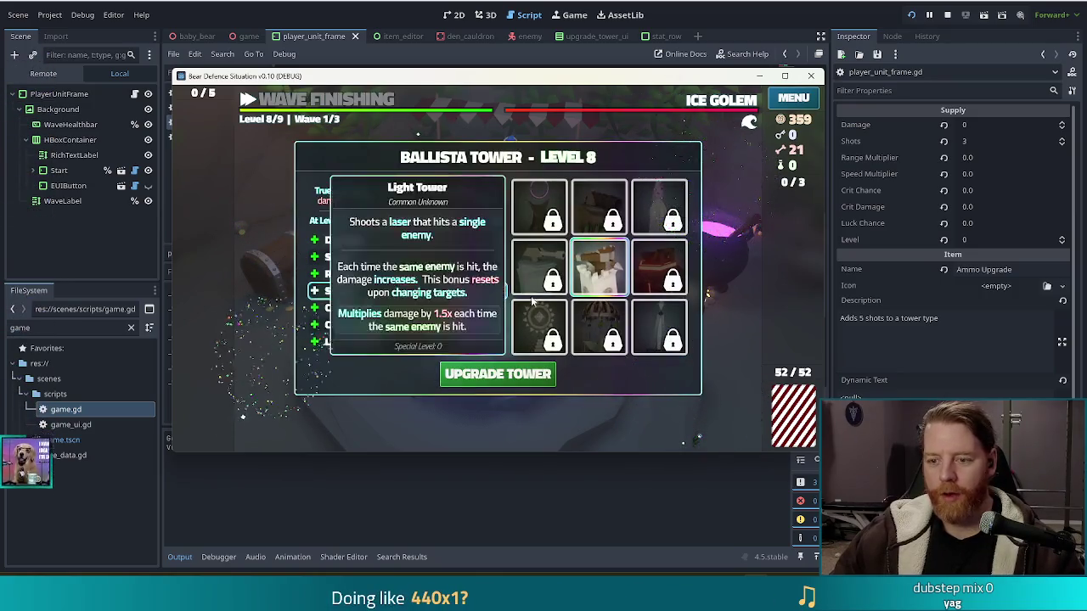
pyautogui.click(499, 374)
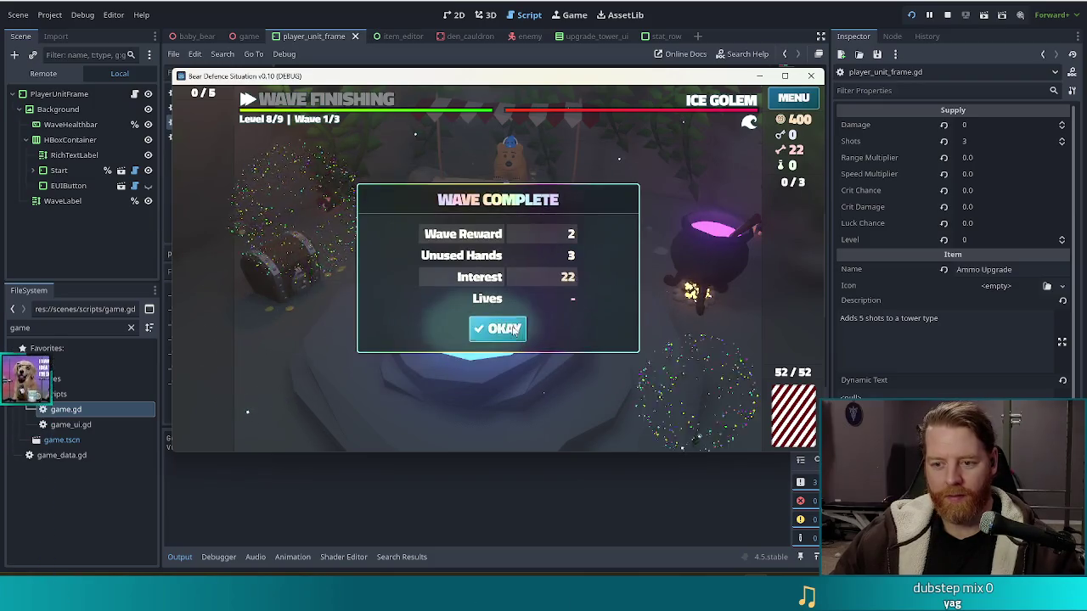
# Finish level 8, upgrade the Ballista Tower to level 9, and clear level 9's first wave
pyautogui.click(514, 329)
pyautogui.click(492, 330)
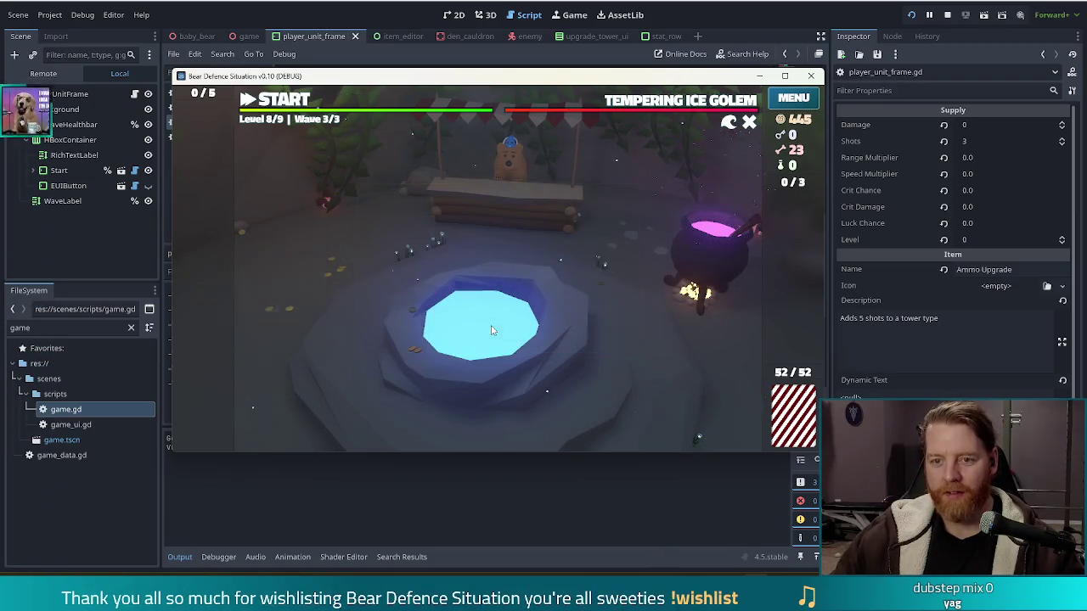
pyautogui.click(492, 331)
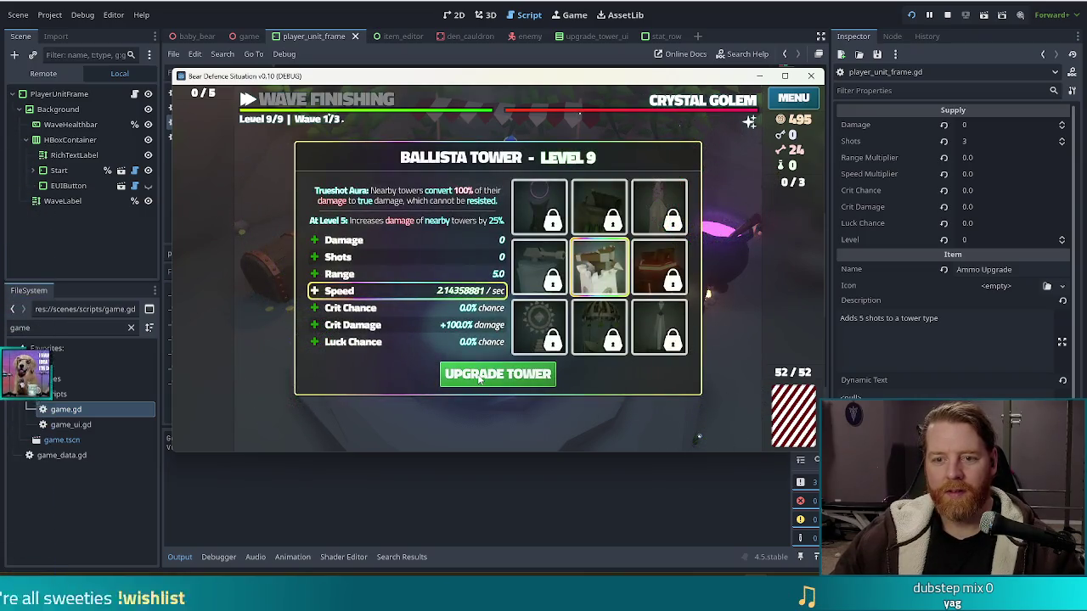
pyautogui.click(478, 376)
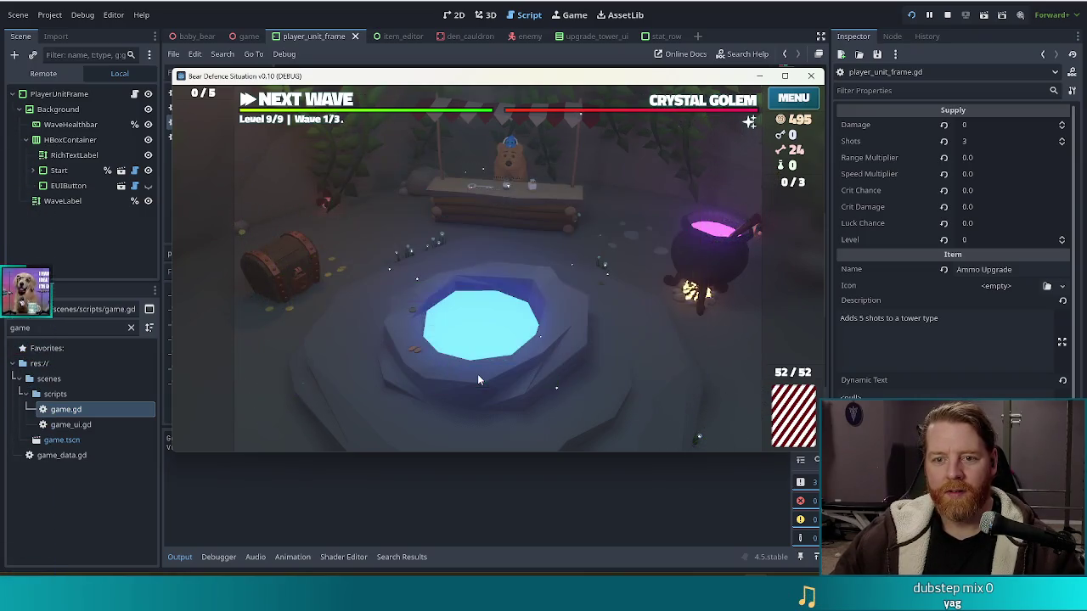
pyautogui.click(495, 329)
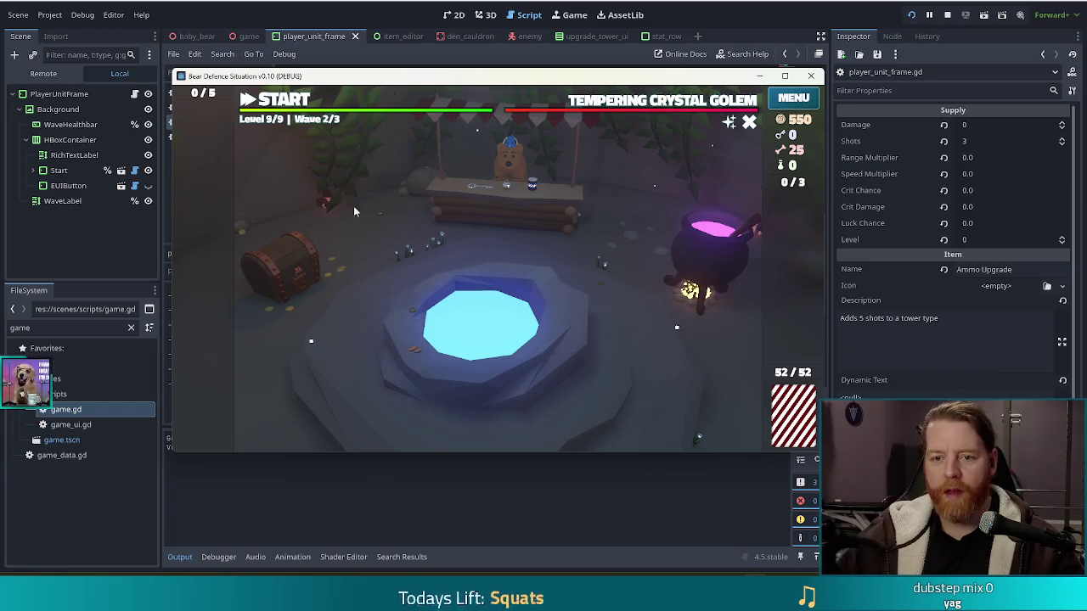
# Clear the final level 9 wave summaries to win, then return to the title screen
pyautogui.click(496, 330)
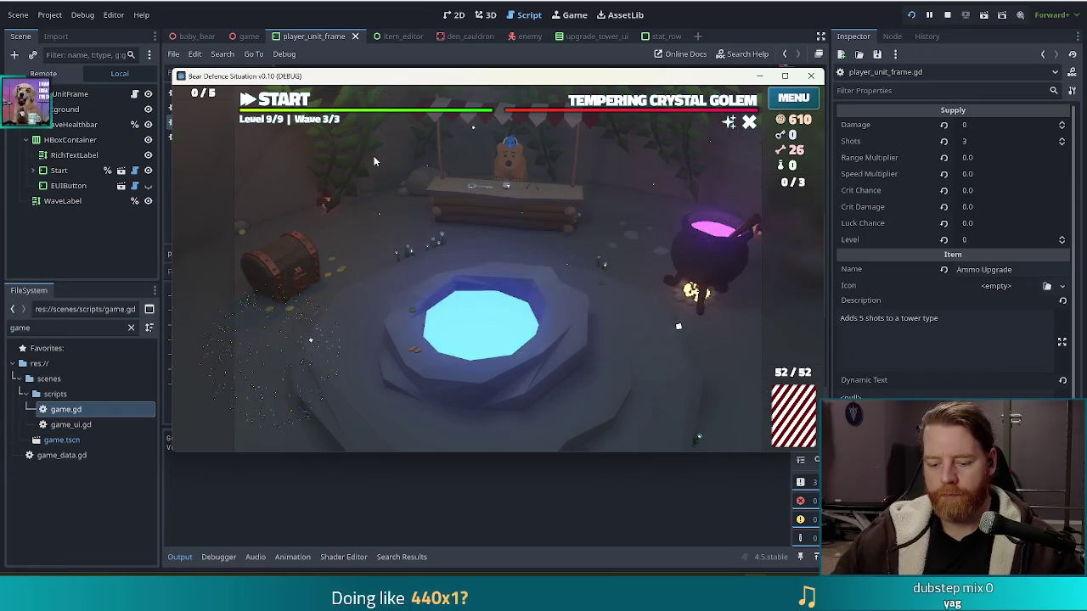
pyautogui.click(492, 334)
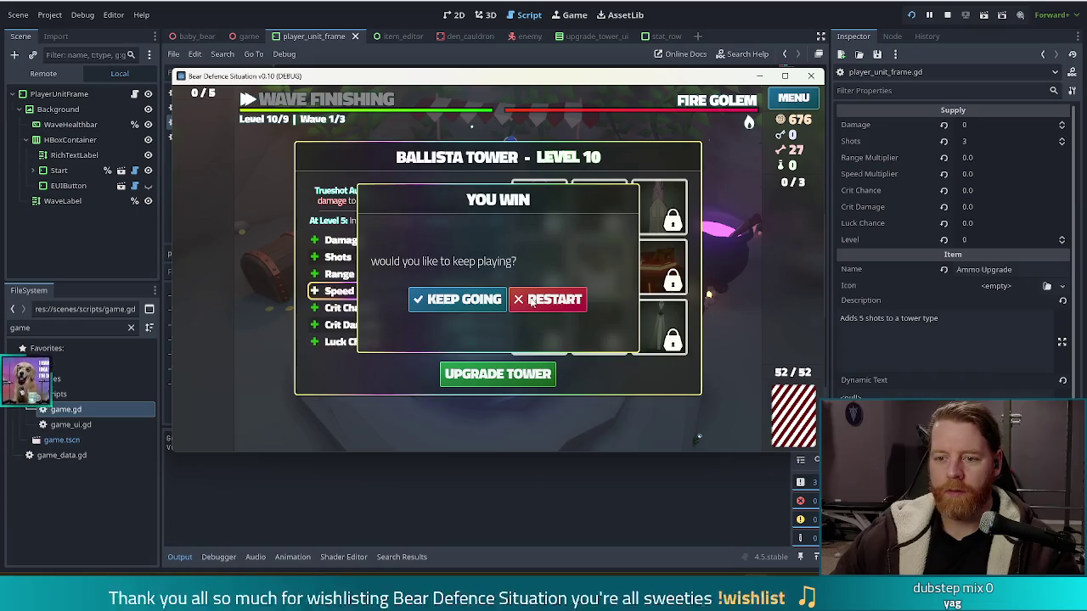
pyautogui.click(558, 301)
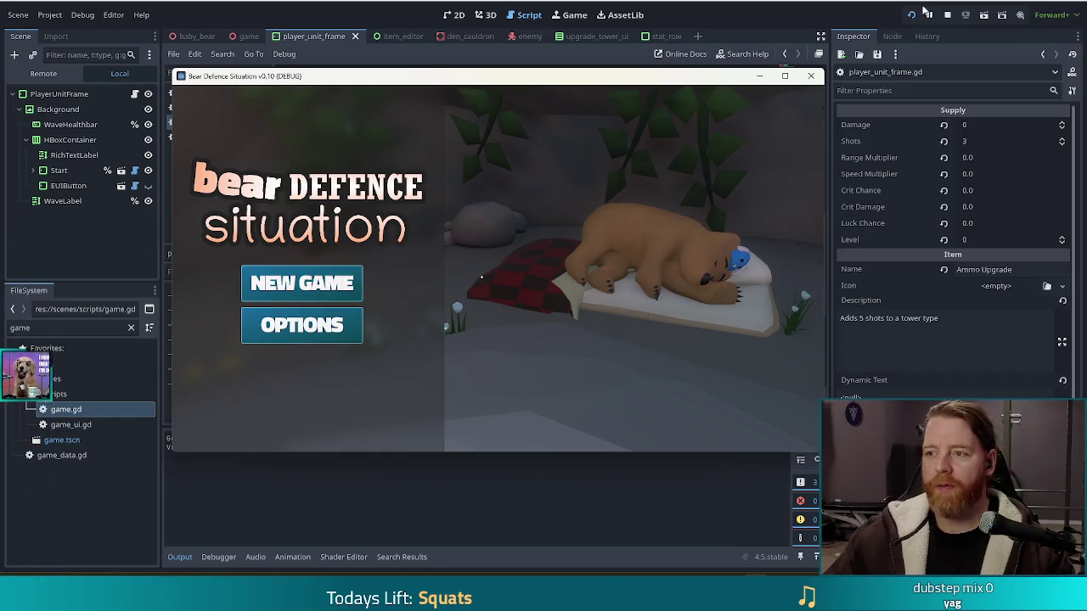
# Stop the game, edit _on_wave_changed to show 'Level x/9 | Wave y/3', and run the project
pyautogui.click(946, 15)
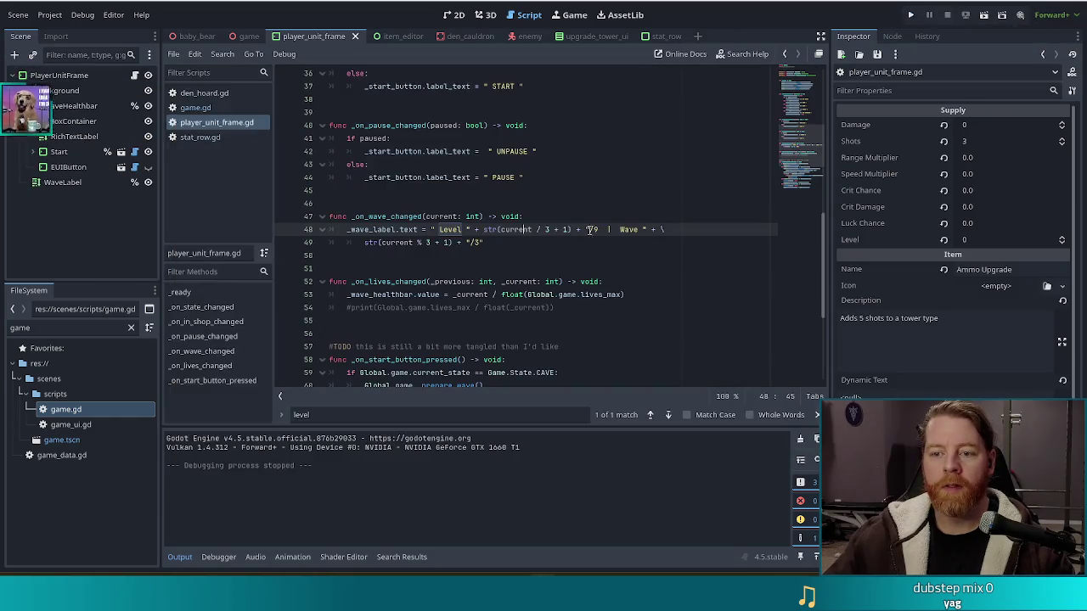
pyautogui.click(534, 230)
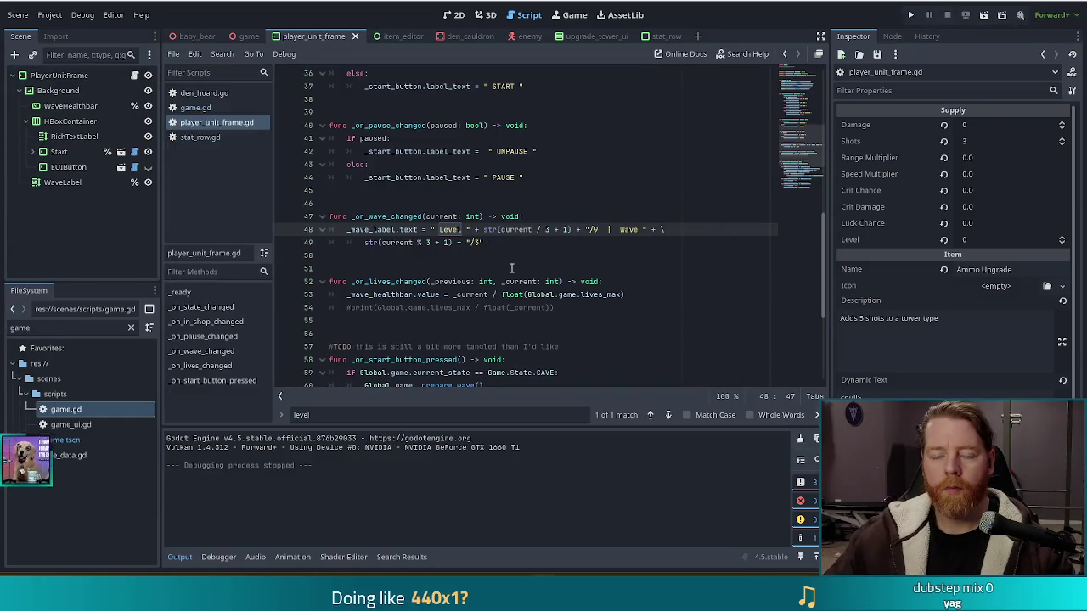
pyautogui.click(547, 243)
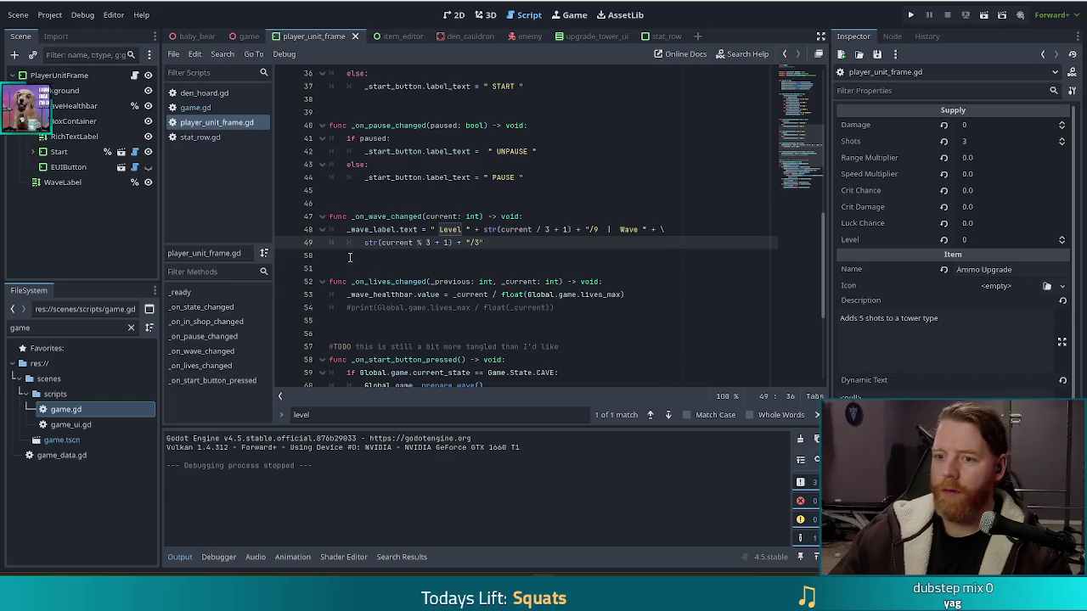
pyautogui.press('F5')
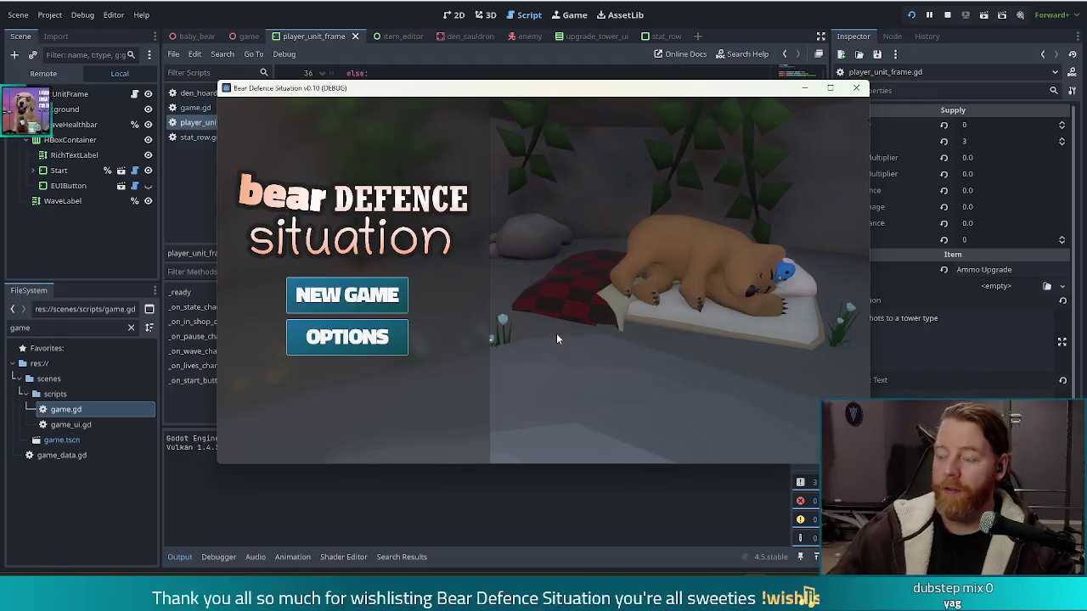
# Start a new game and briefly check the shop at the stall
pyautogui.click(373, 295)
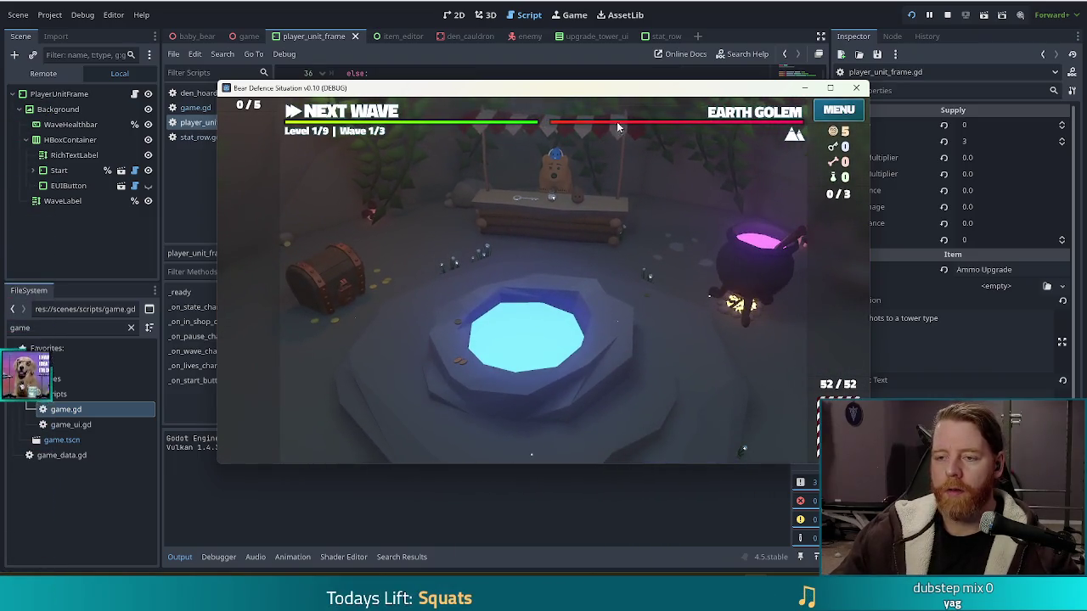
pyautogui.click(566, 224)
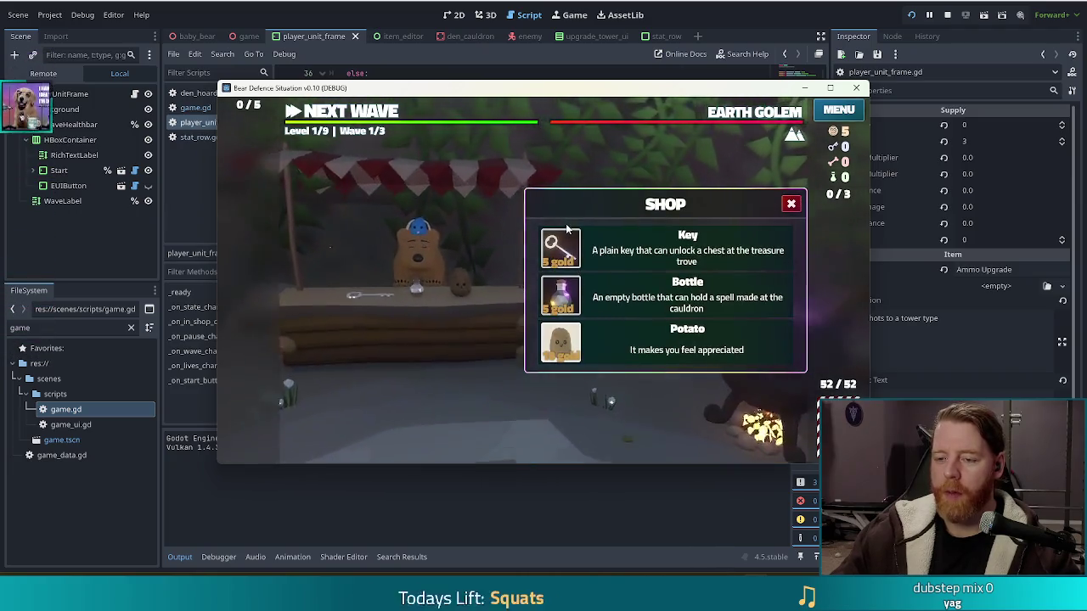
pyautogui.click(790, 205)
# Run the test_kit console command, then open the cauldron and add a bone
pyautogui.press('`')
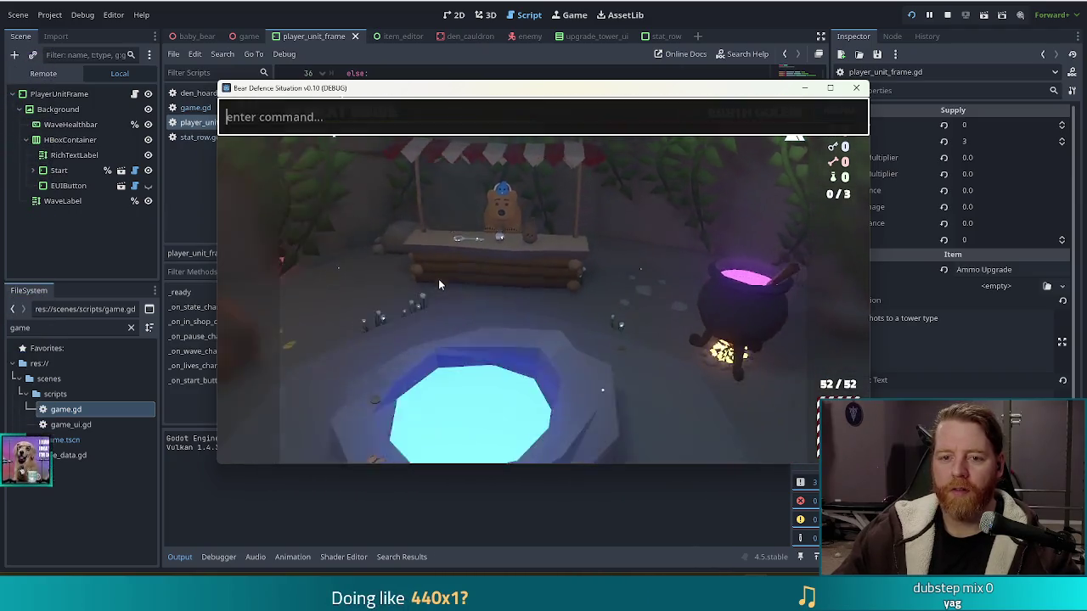
pyautogui.write('test_kit')
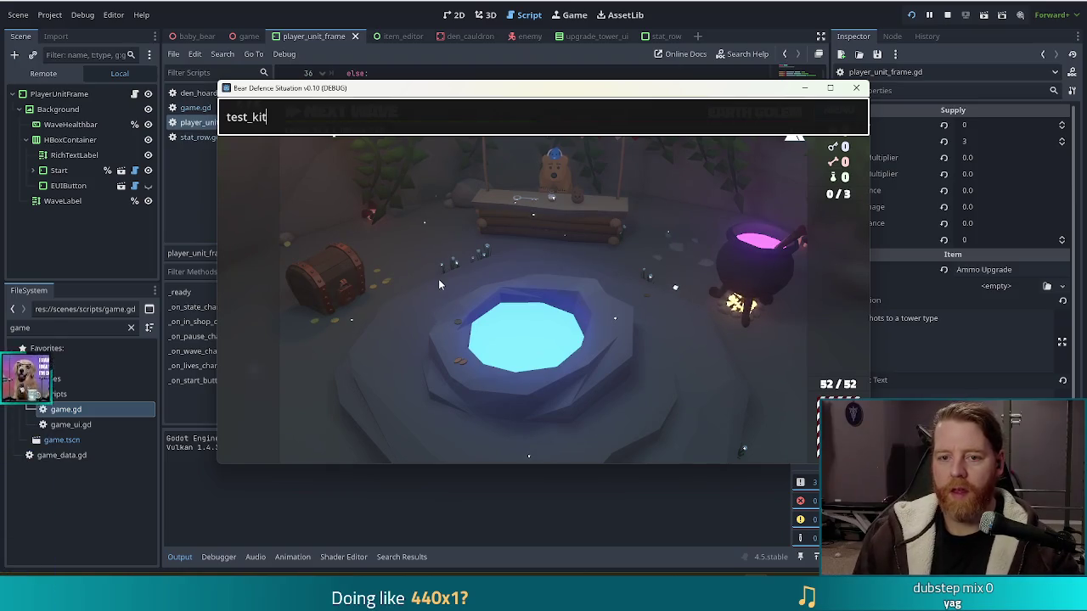
pyautogui.press('Return')
pyautogui.click(744, 262)
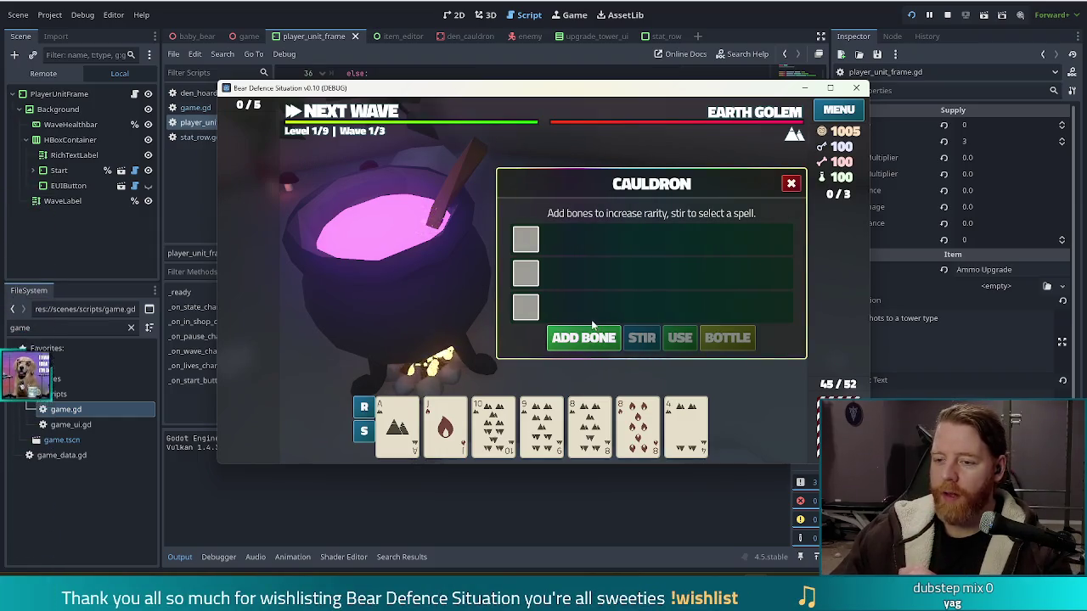
pyautogui.click(577, 337)
# Stir the cauldron, bottle the Alter: Wind spell, and reopen the empty cauldron
pyautogui.click(640, 337)
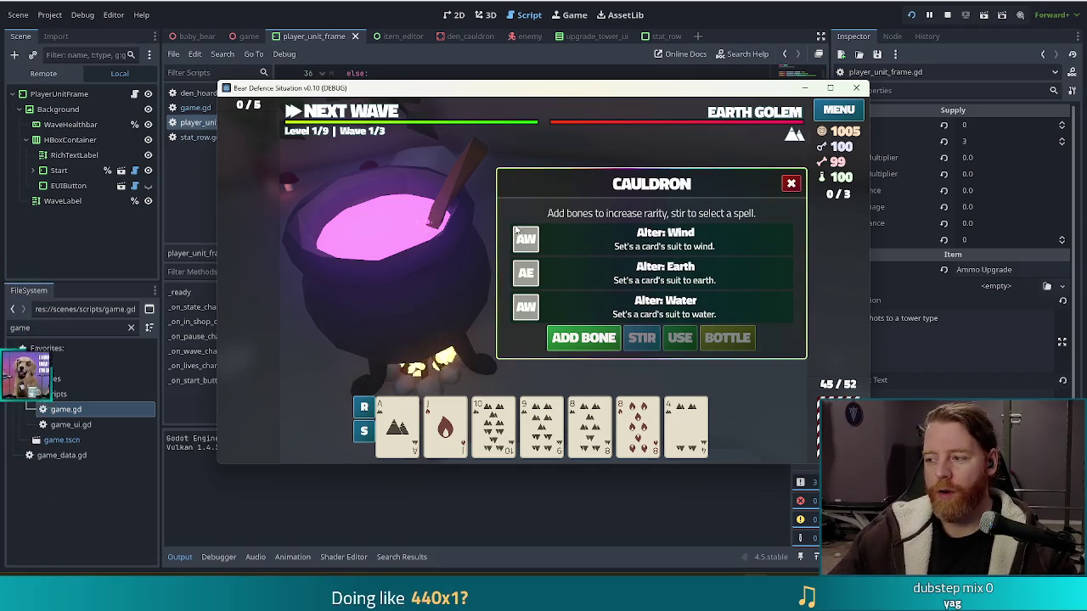
pyautogui.click(614, 246)
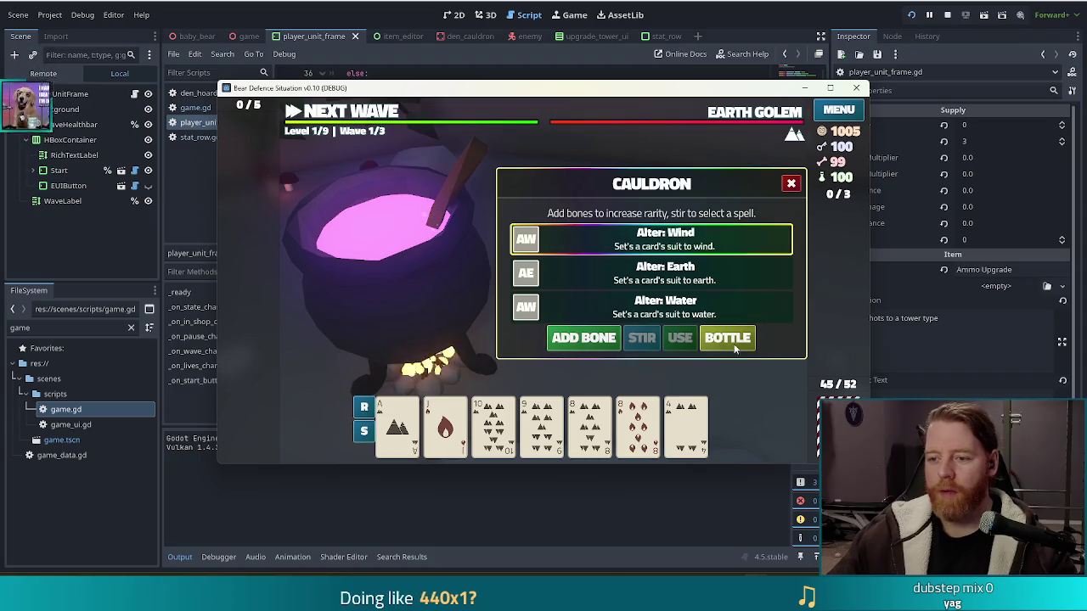
pyautogui.click(727, 337)
pyautogui.click(791, 184)
pyautogui.moveTo(849, 228)
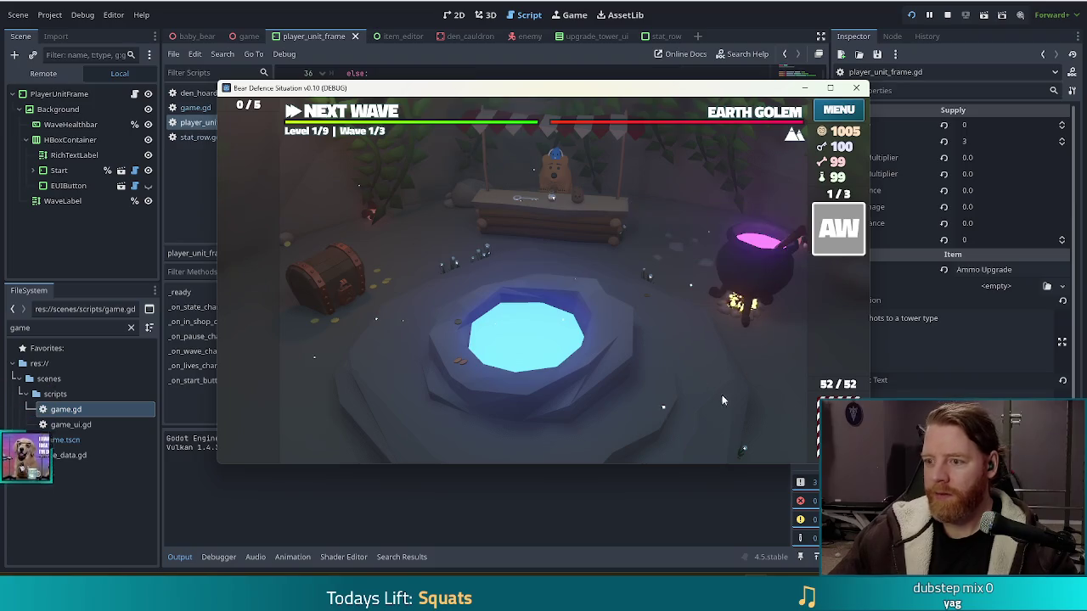
pyautogui.click(783, 273)
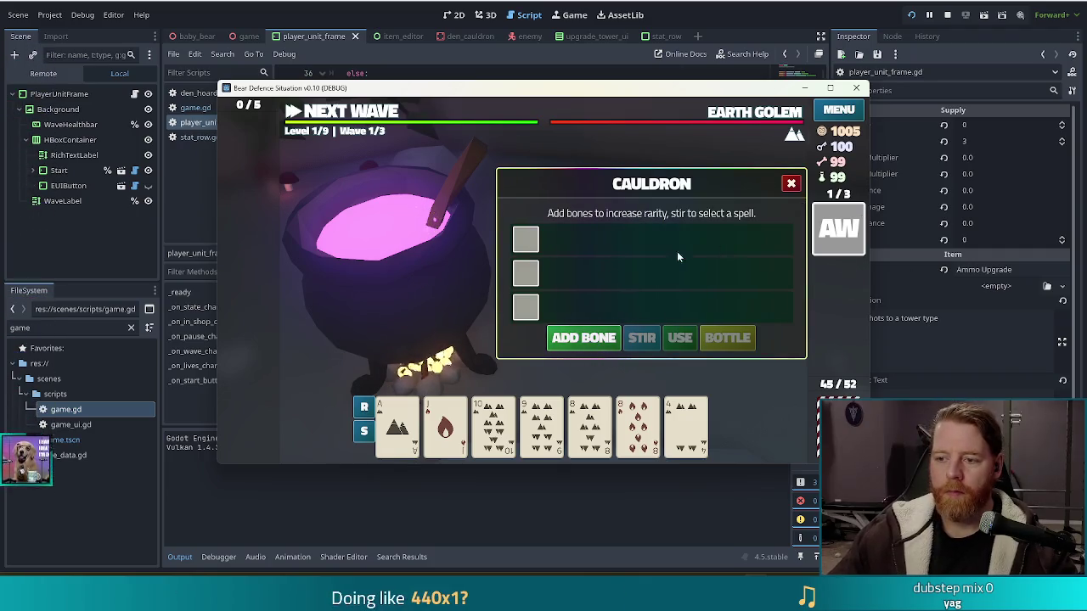
# Add three bones and stir, rolling Potion: Health, Alter: Earth and Inscribe Rune: Hagalaz, then close the panel
pyautogui.click(577, 341)
pyautogui.click(576, 341)
pyautogui.click(577, 341)
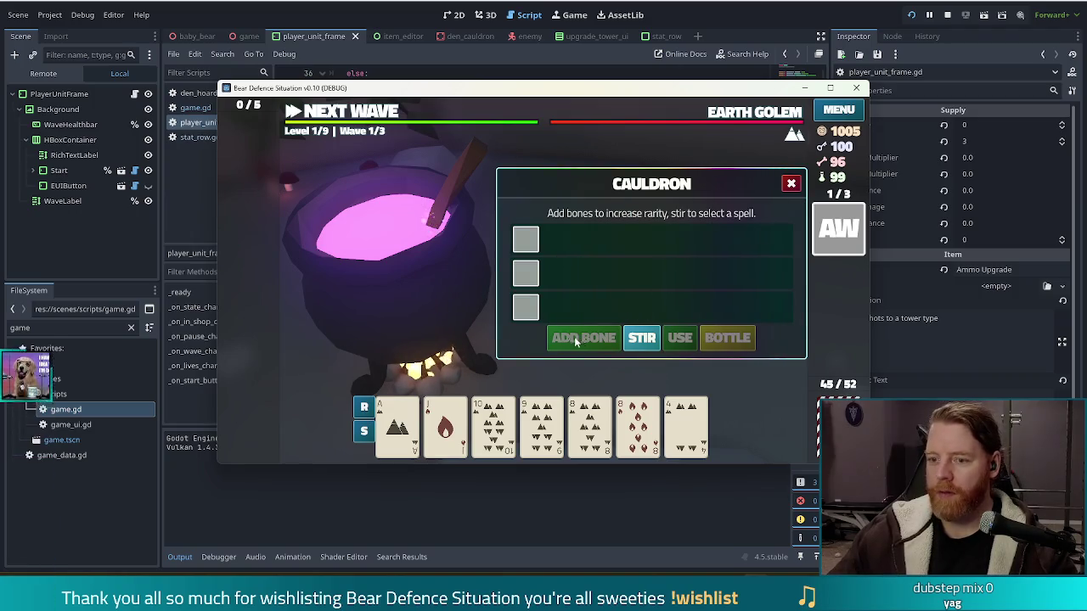
pyautogui.click(641, 340)
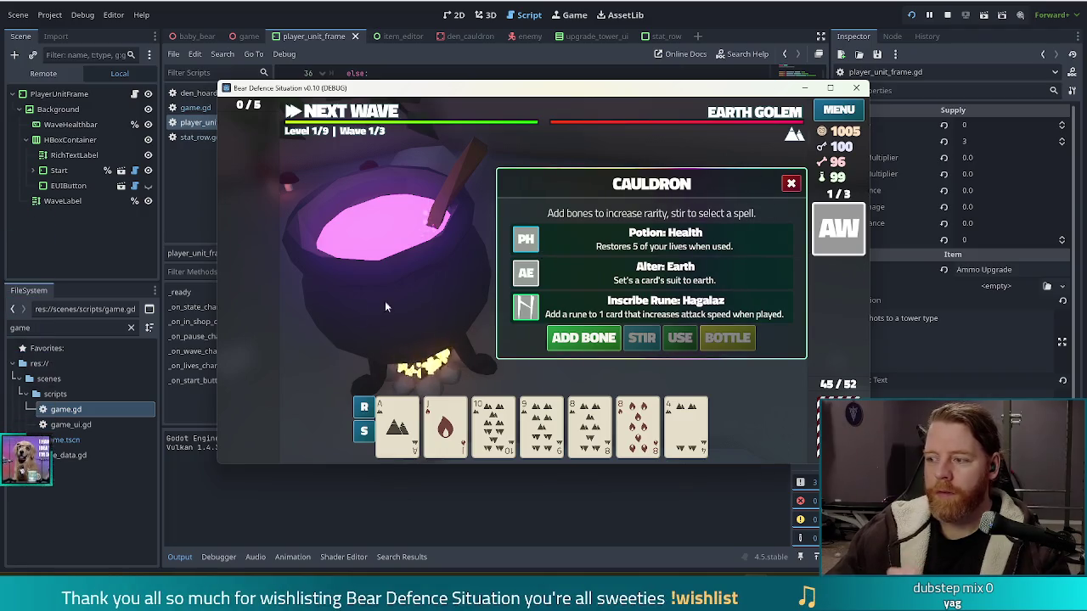
pyautogui.click(793, 183)
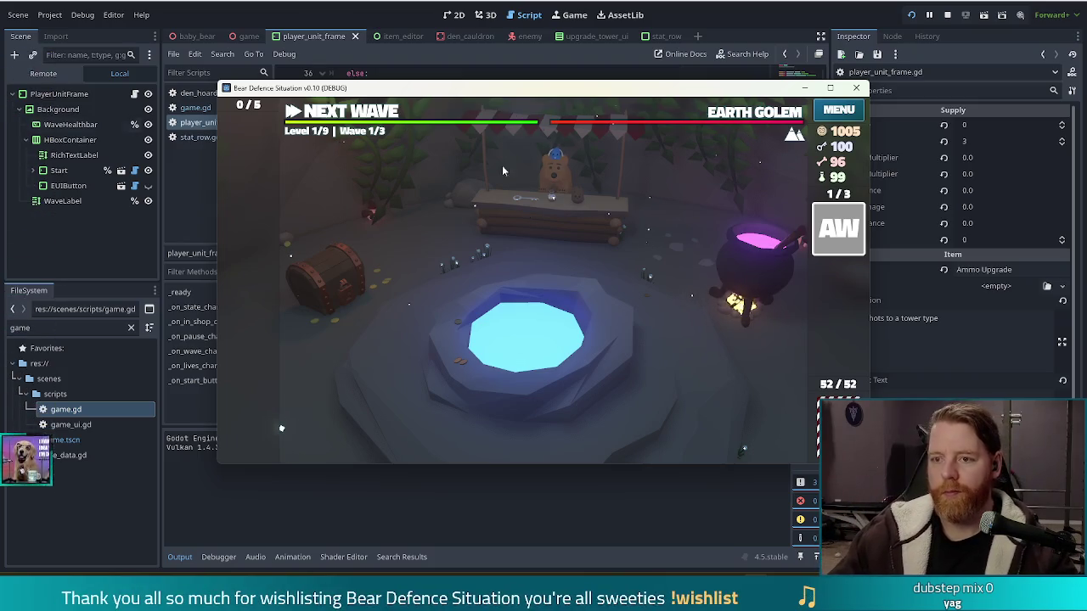
# Drag the game window up and to the left
pyautogui.moveTo(729, 92); pyautogui.dragTo(684, 79)
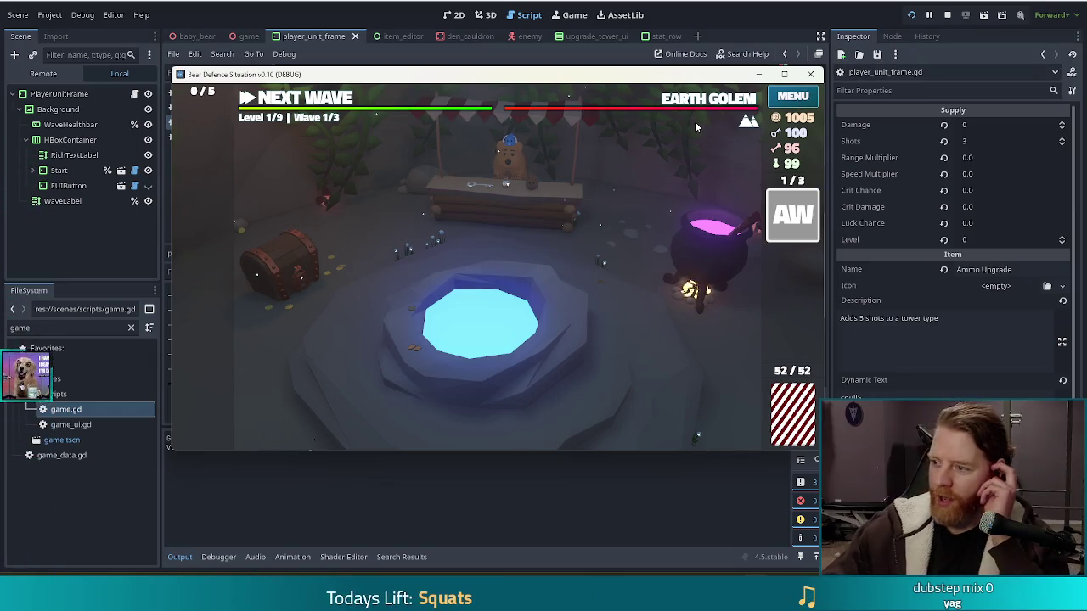
# Close the running game and select the existing FileSystem filter text
pyautogui.click(810, 74)
pyautogui.click(56, 330)
# Clear the FileSystem filter and scroll through the full project file list
pyautogui.press('BackSpace')
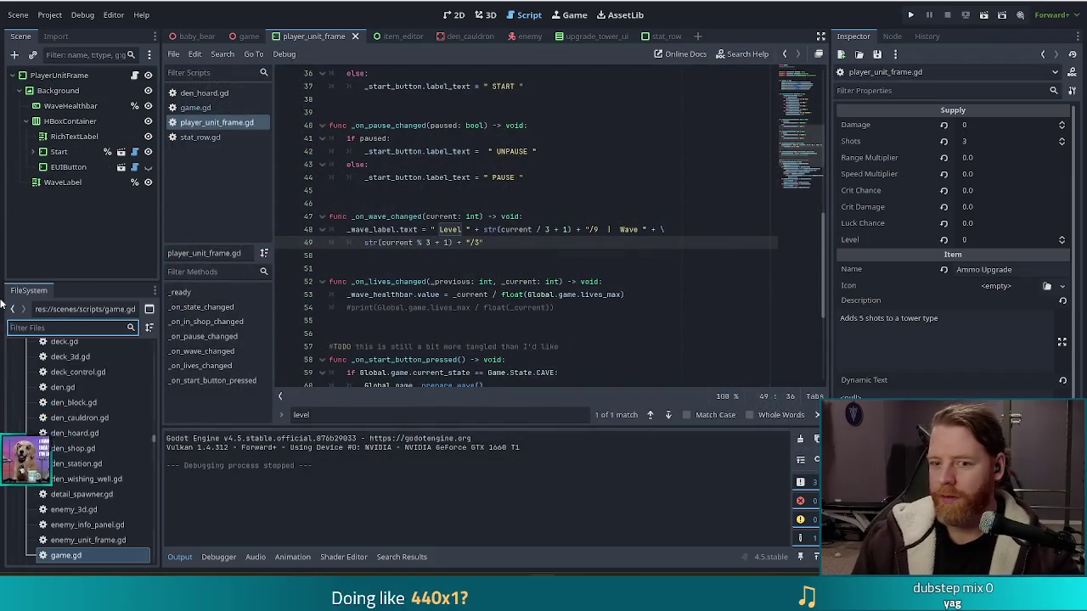
pyautogui.scroll(-10, 83, 427)
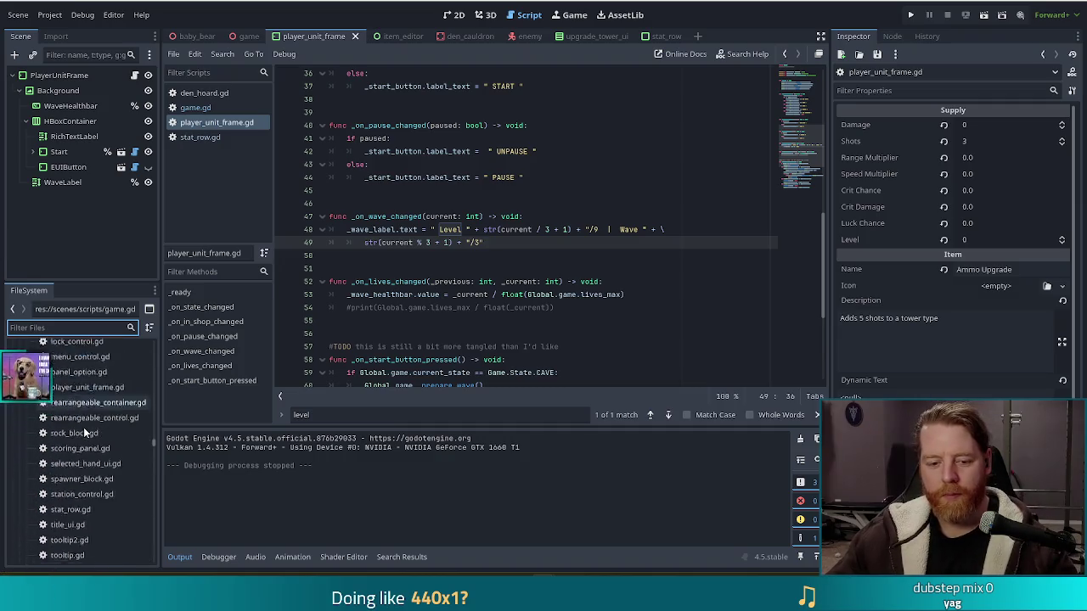
pyautogui.scroll(-5, 85, 432)
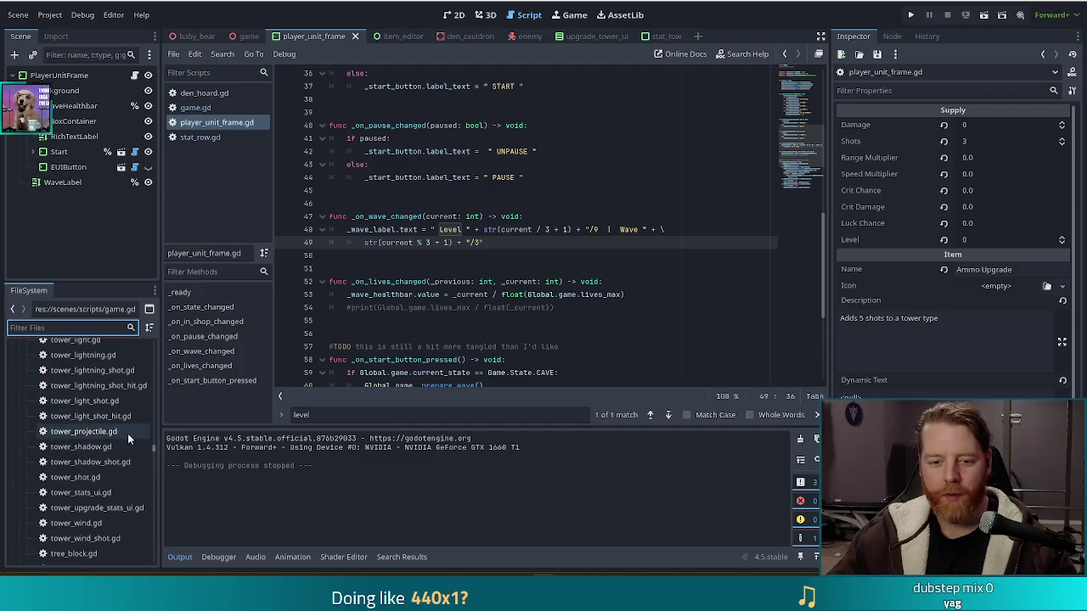
pyautogui.scroll(10, 156, 448)
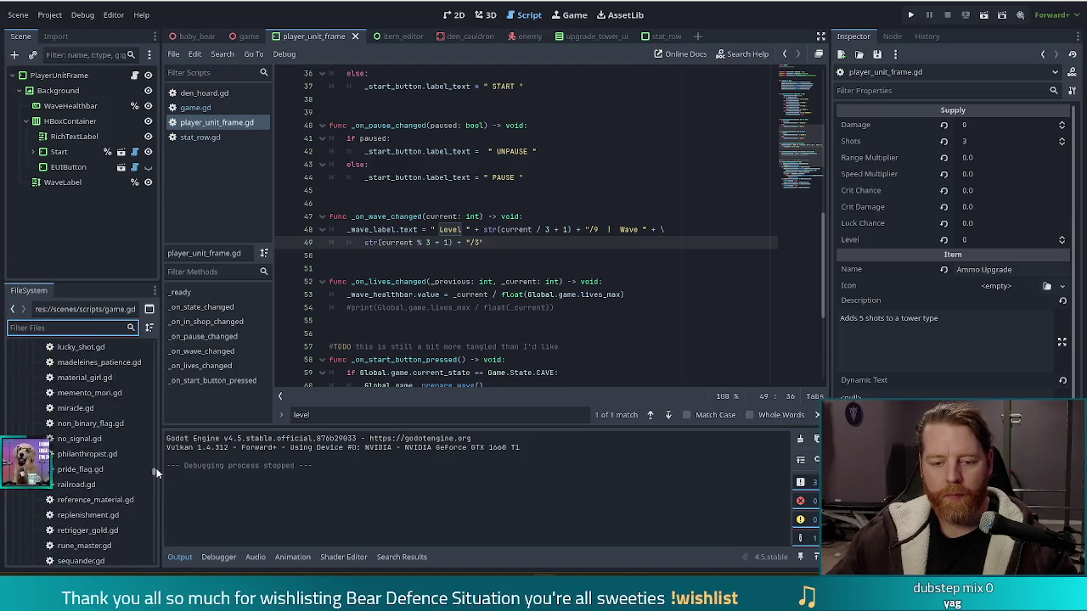
pyautogui.scroll(5, 156, 460)
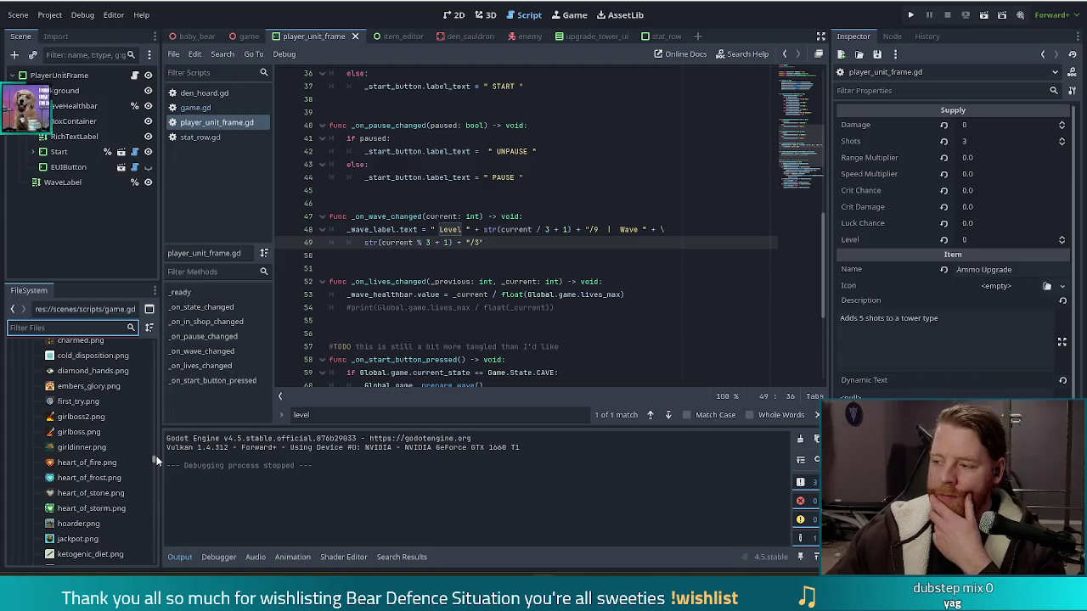
pyautogui.scroll(1, 157, 456)
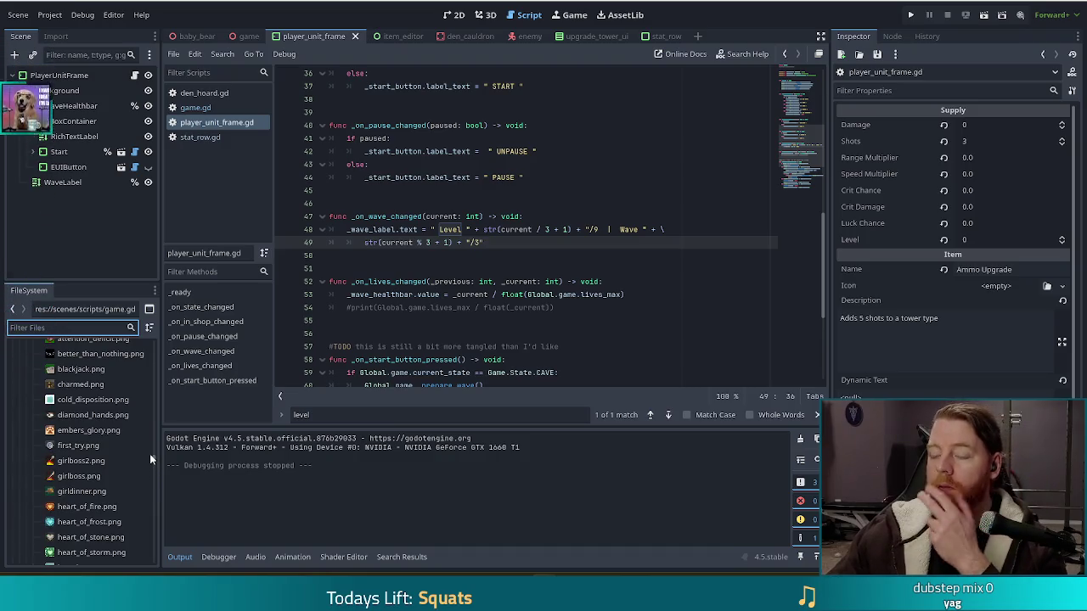
pyautogui.scroll(-10, 129, 414)
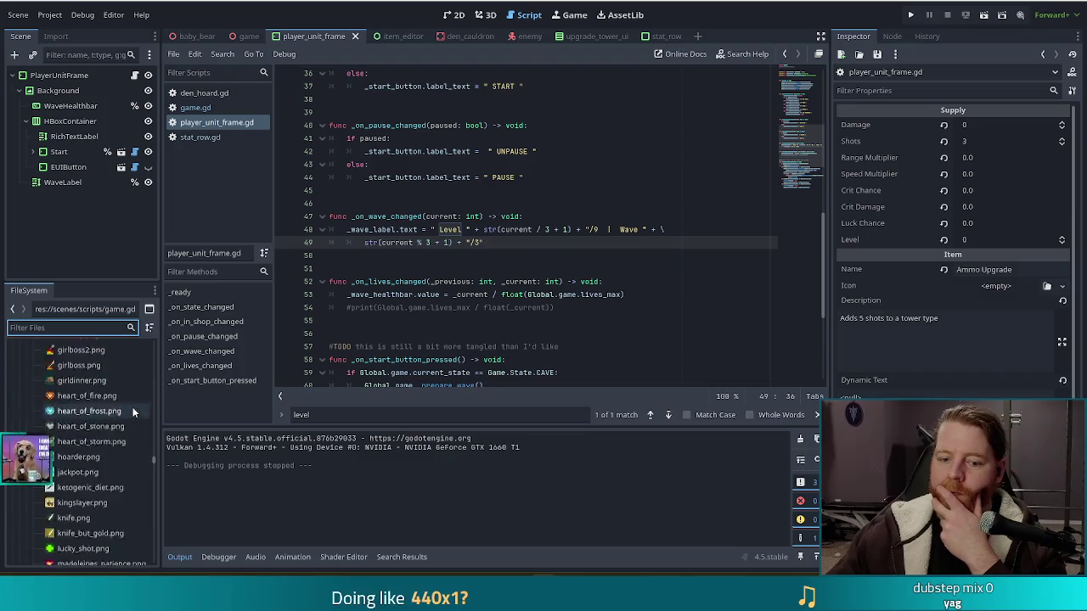
pyautogui.moveTo(124, 395)
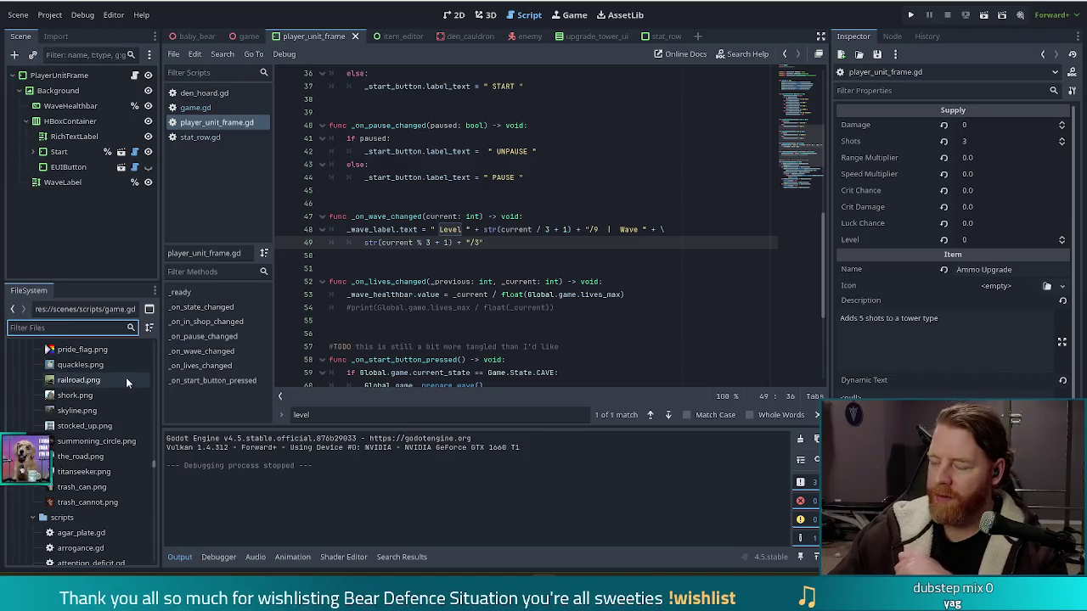
pyautogui.moveTo(101, 447)
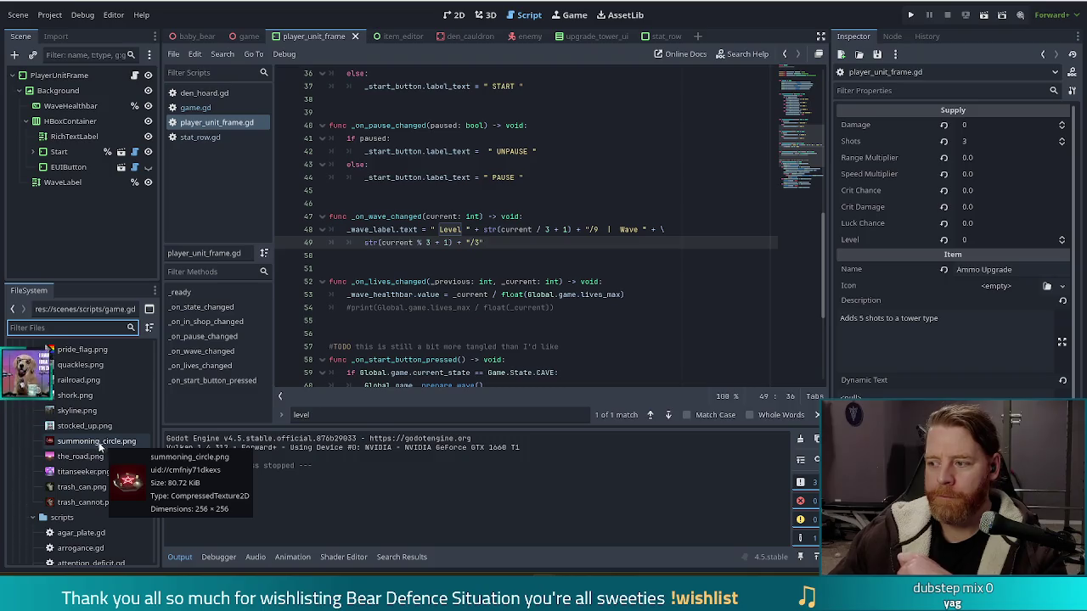
pyautogui.moveTo(490, 284)
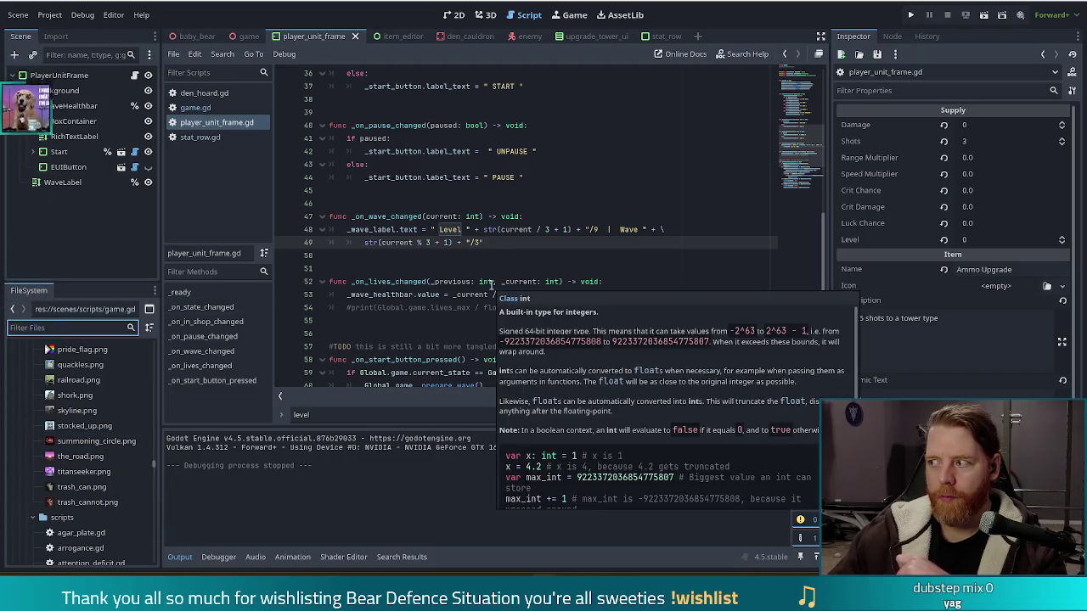
pyautogui.scroll(-5, 79, 439)
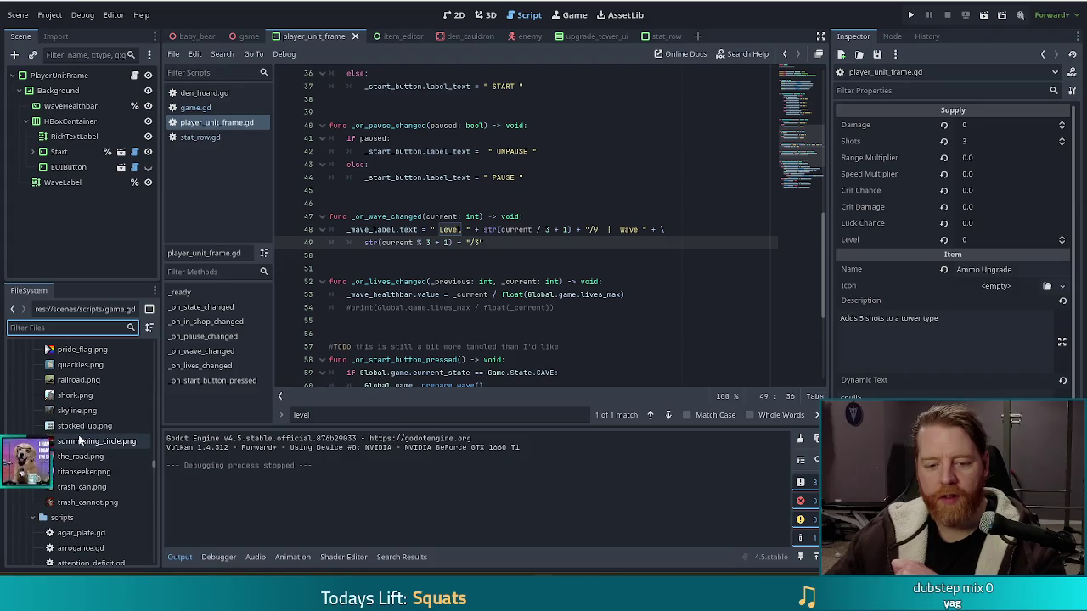
pyautogui.scroll(-3, 102, 450)
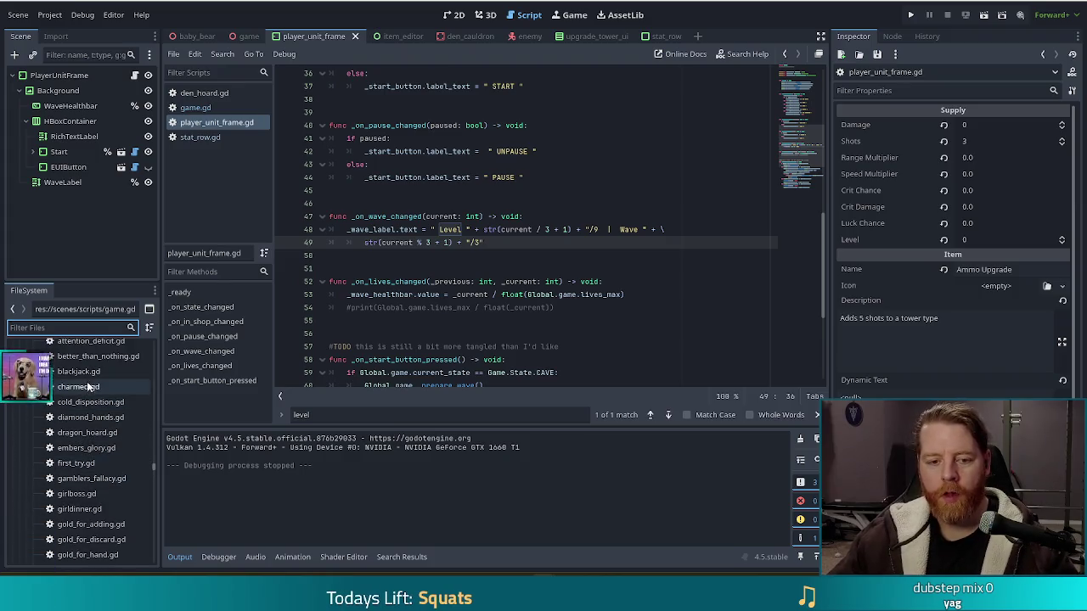
# Filter the files for 'agar' and duplicate agar_plate.tres as manifest.tres
pyautogui.write('agar')
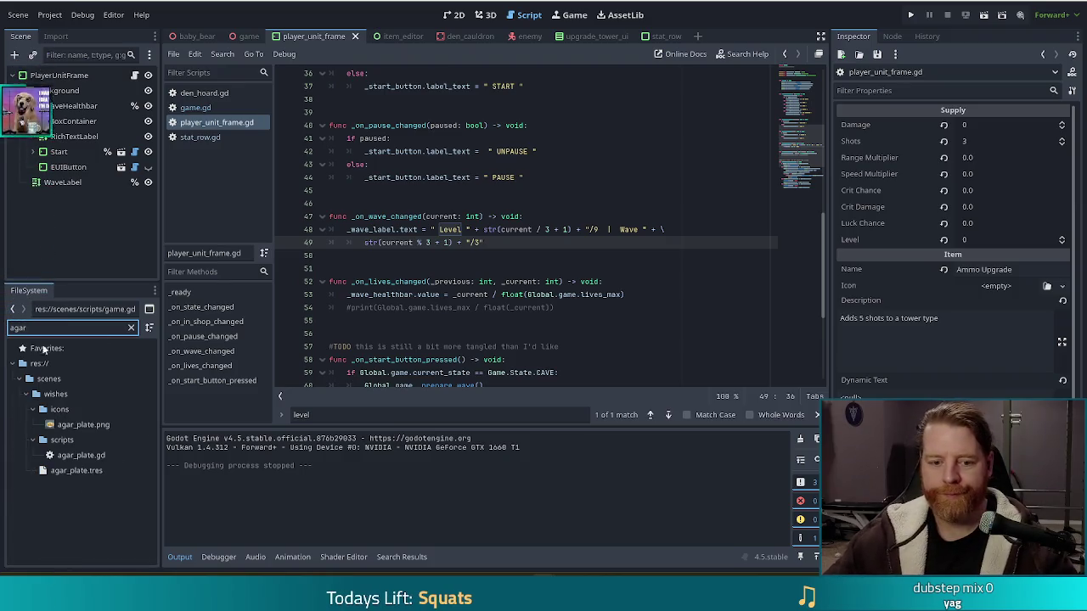
pyautogui.click(81, 470)
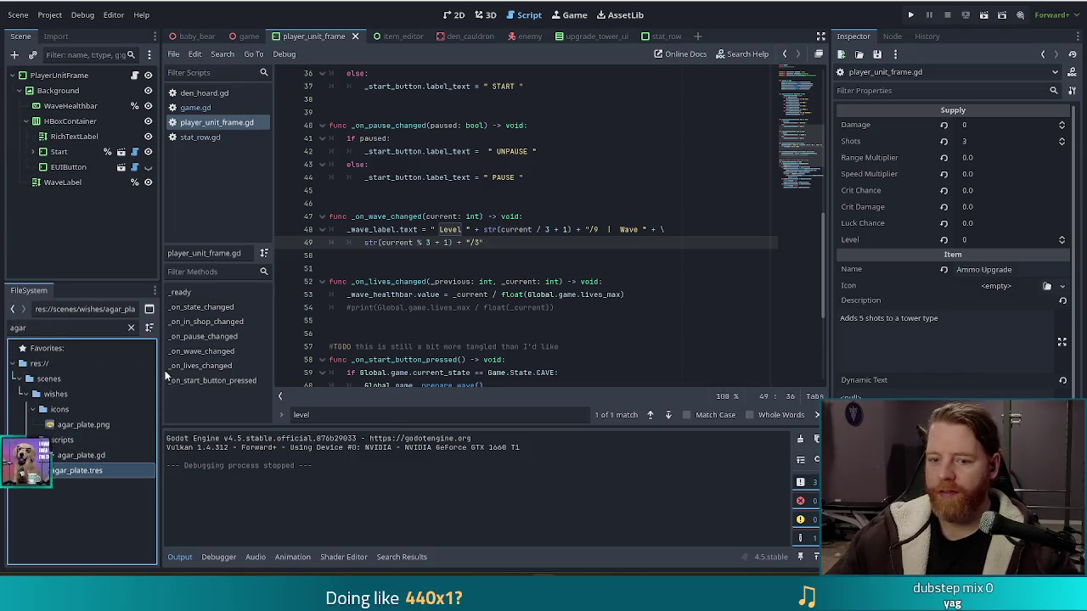
pyautogui.hotkey('ctrl', 'd')
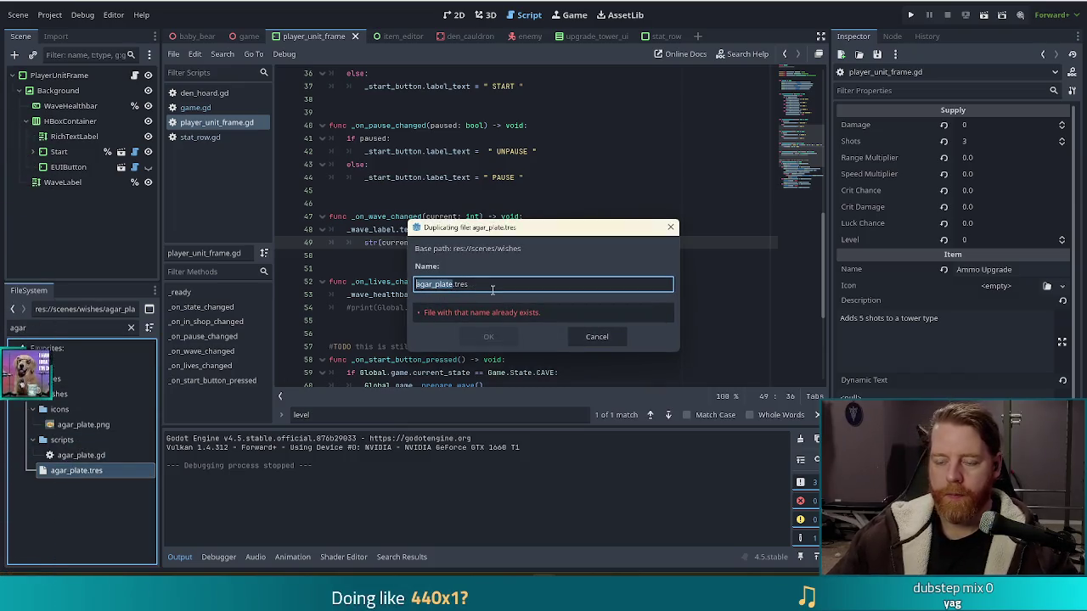
pyautogui.write('mannifes')
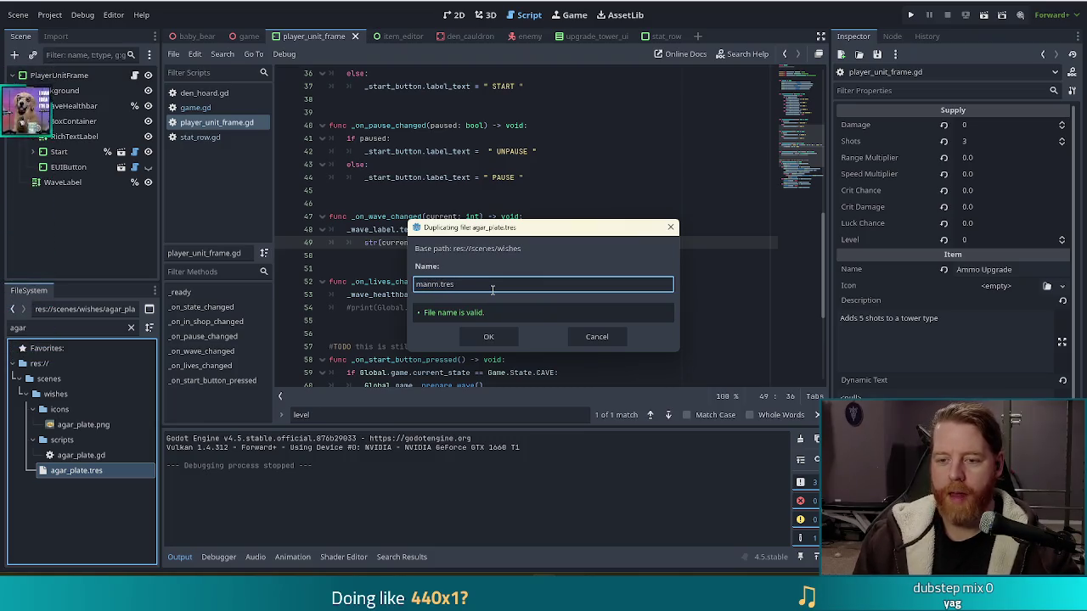
pyautogui.write('ifest')
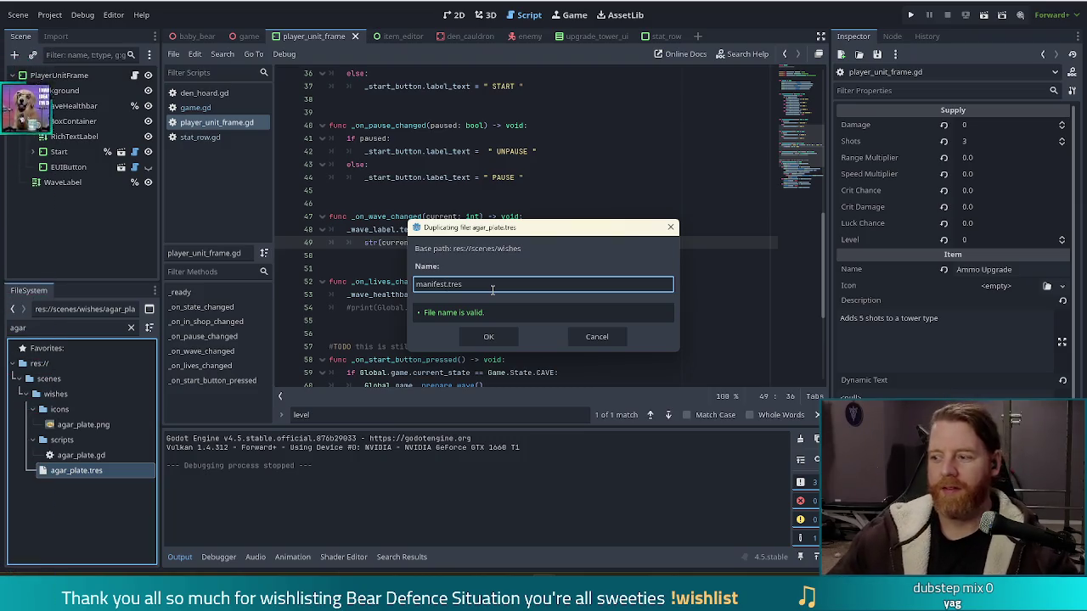
pyautogui.click(488, 337)
# Duplicate the agar_plate.gd script as manifest.gd
pyautogui.click(97, 455)
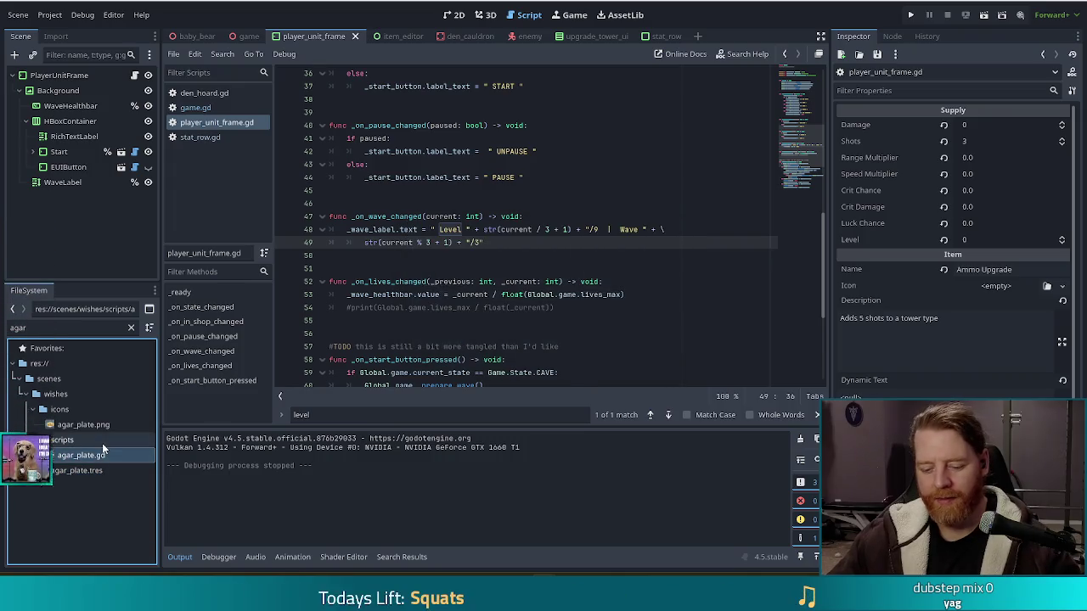
pyautogui.hotkey('ctrl', 'd')
pyautogui.write('manifest')
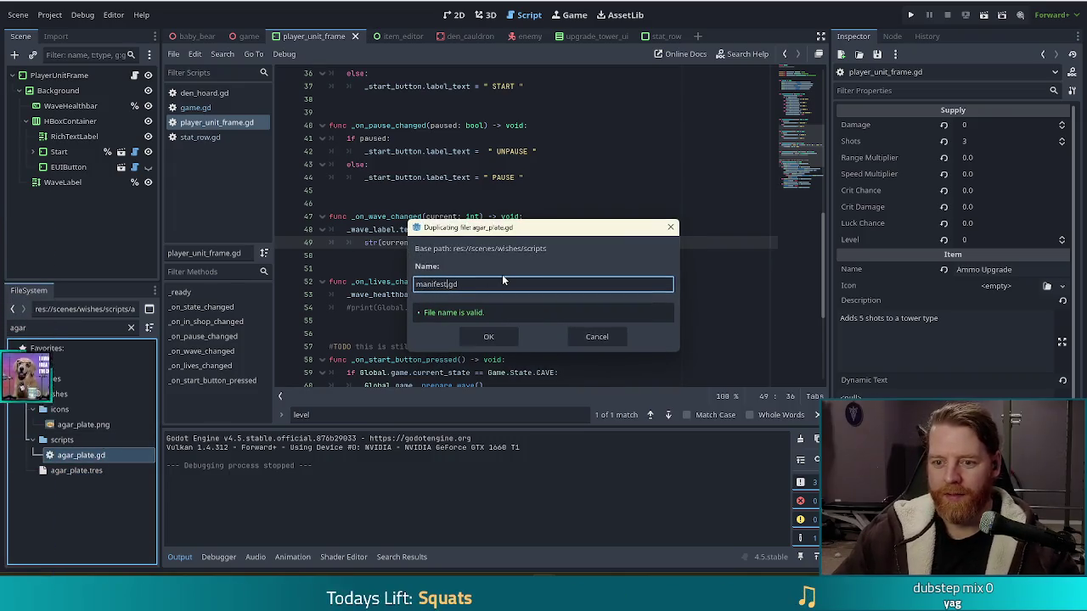
pyautogui.click(511, 338)
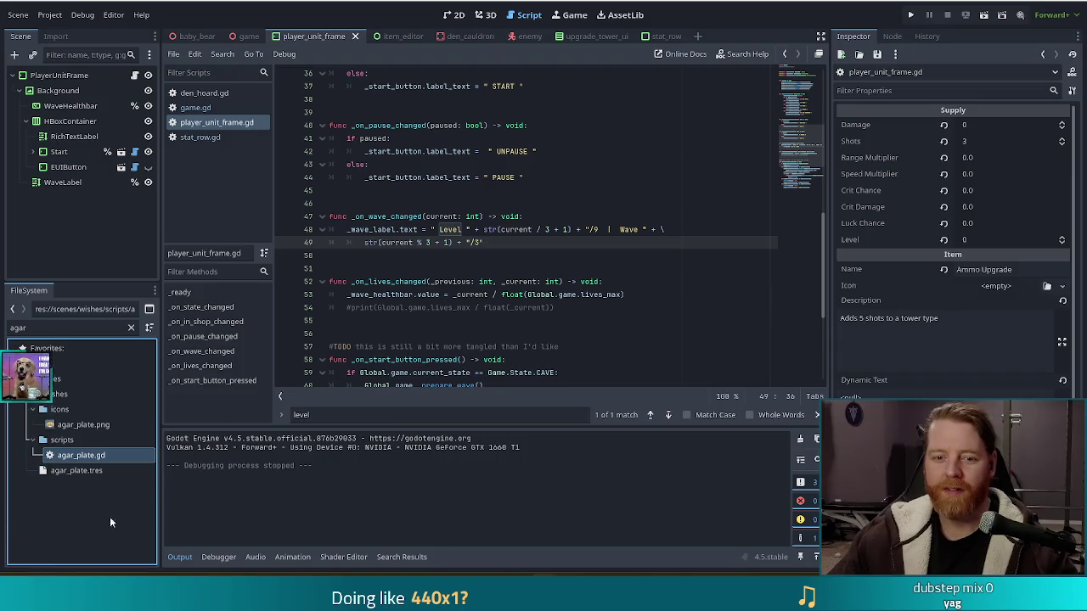
pyautogui.click(58, 330)
# Name manifest.tres 'Manifest', clear its icon, and write the stirring-the-cauldron description
pyautogui.write('manifest')
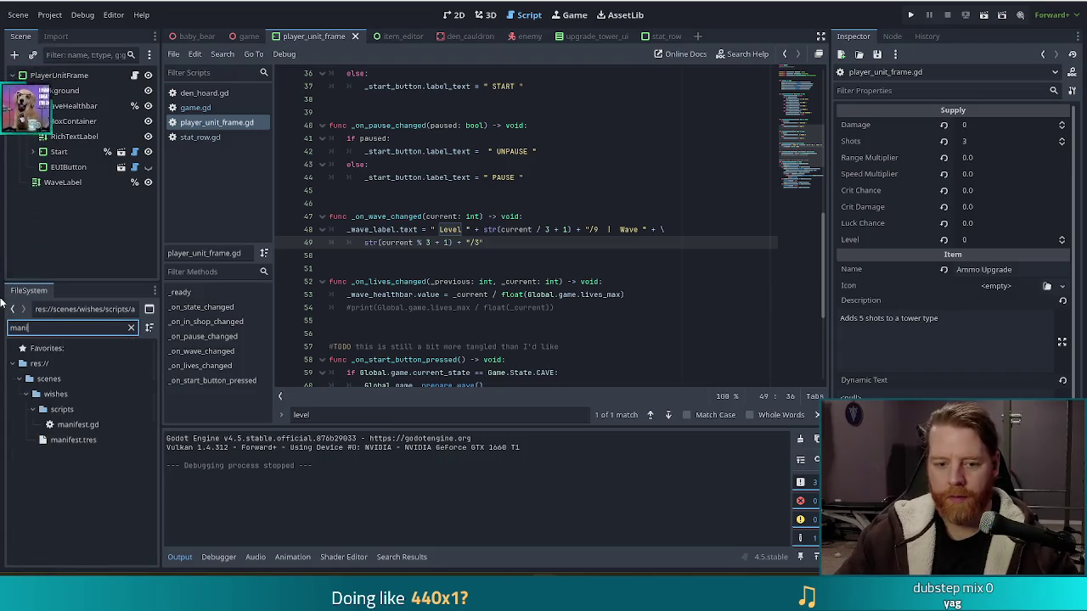
pyautogui.click(76, 441)
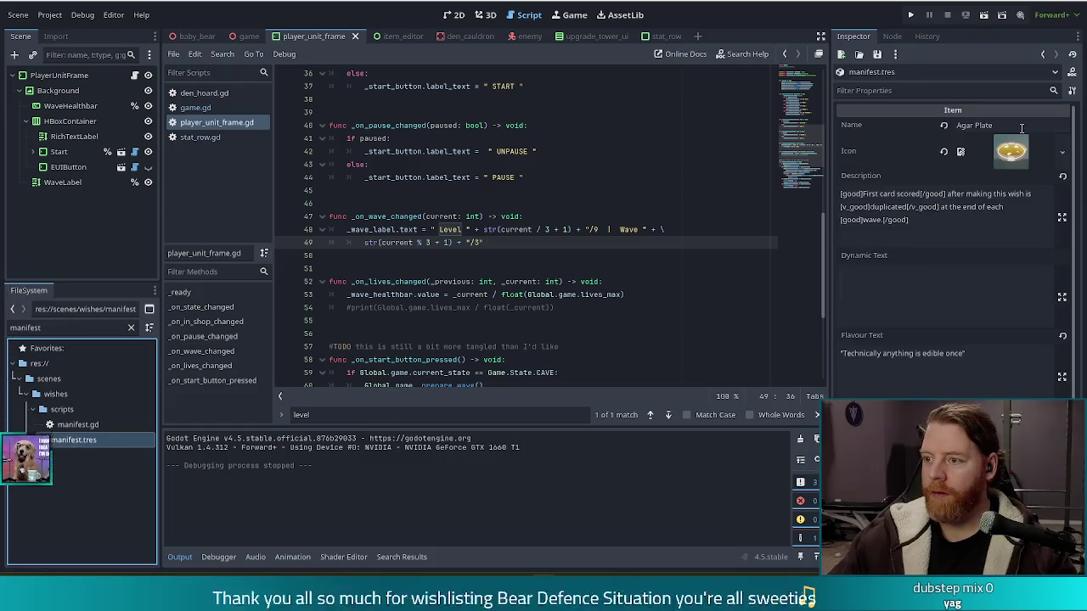
pyautogui.click(976, 124)
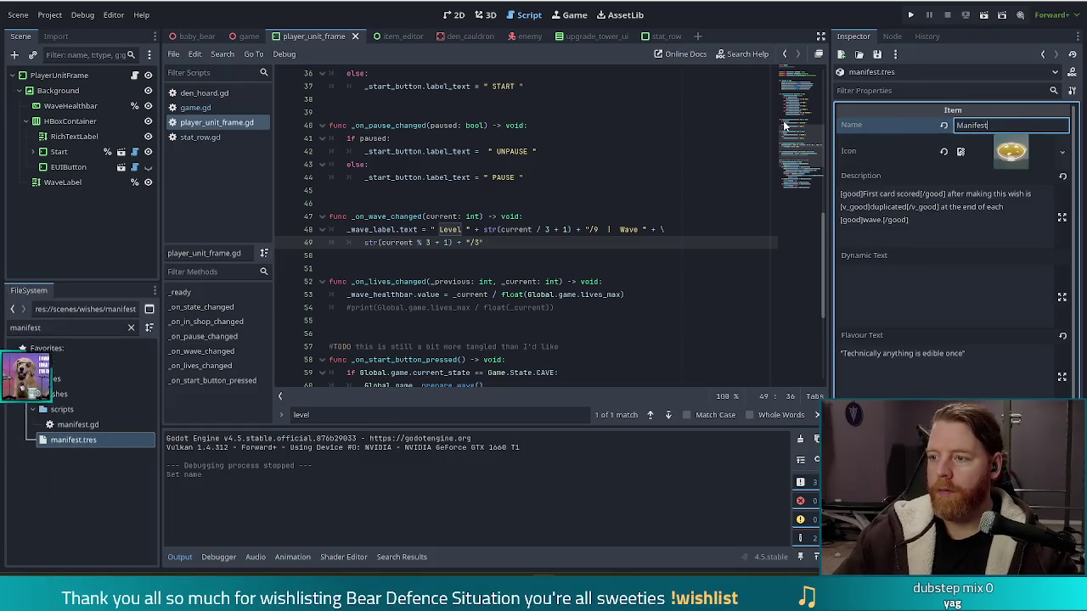
pyautogui.click(943, 151)
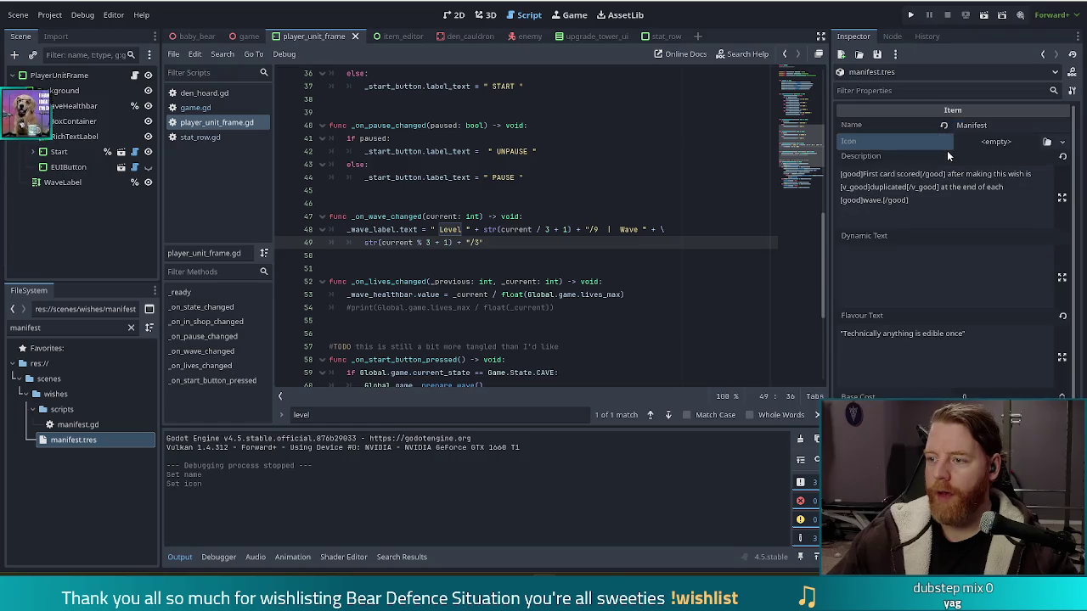
pyautogui.click(921, 204)
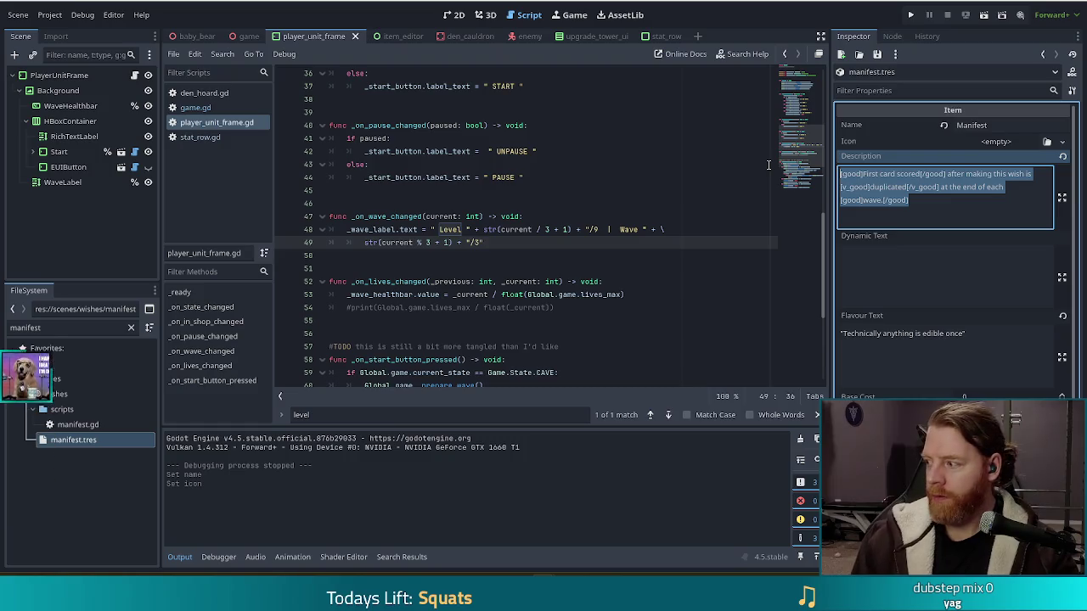
pyautogui.write('Sti')
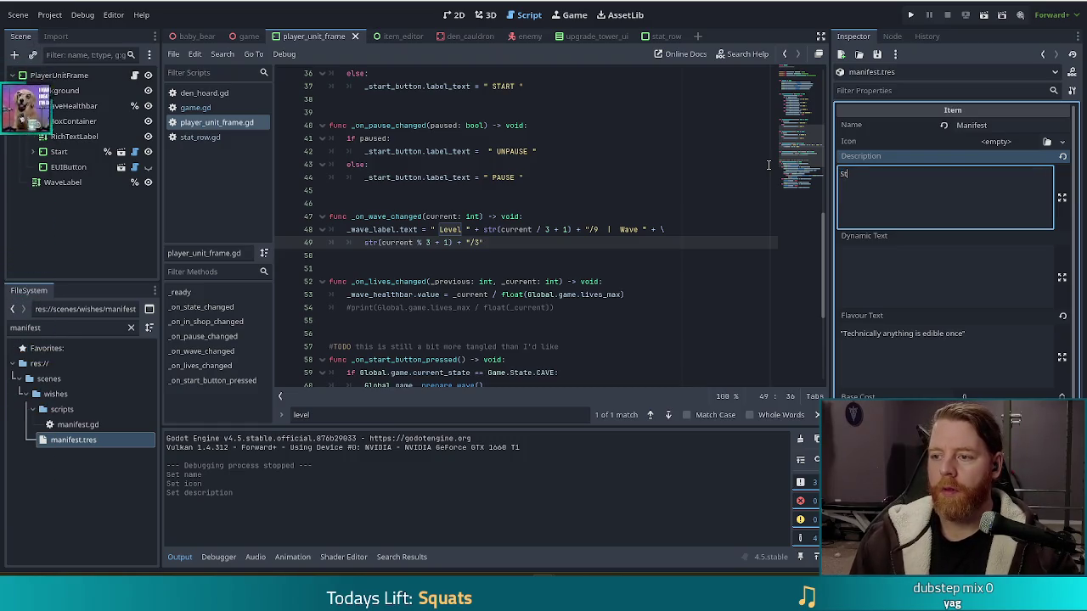
pyautogui.write('rring the caul')
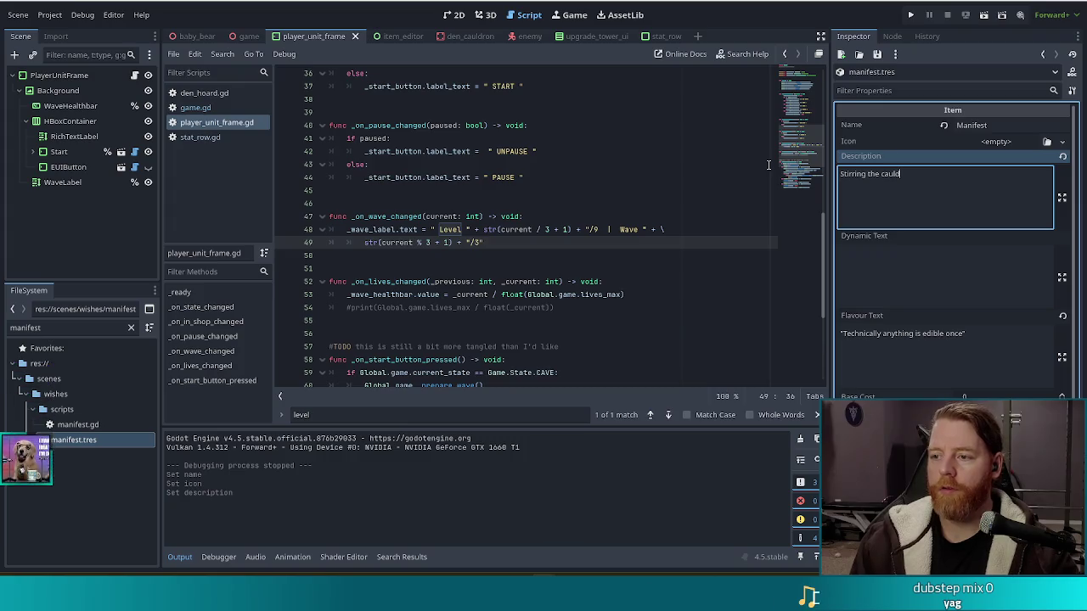
pyautogui.write('dron will attempt to give')
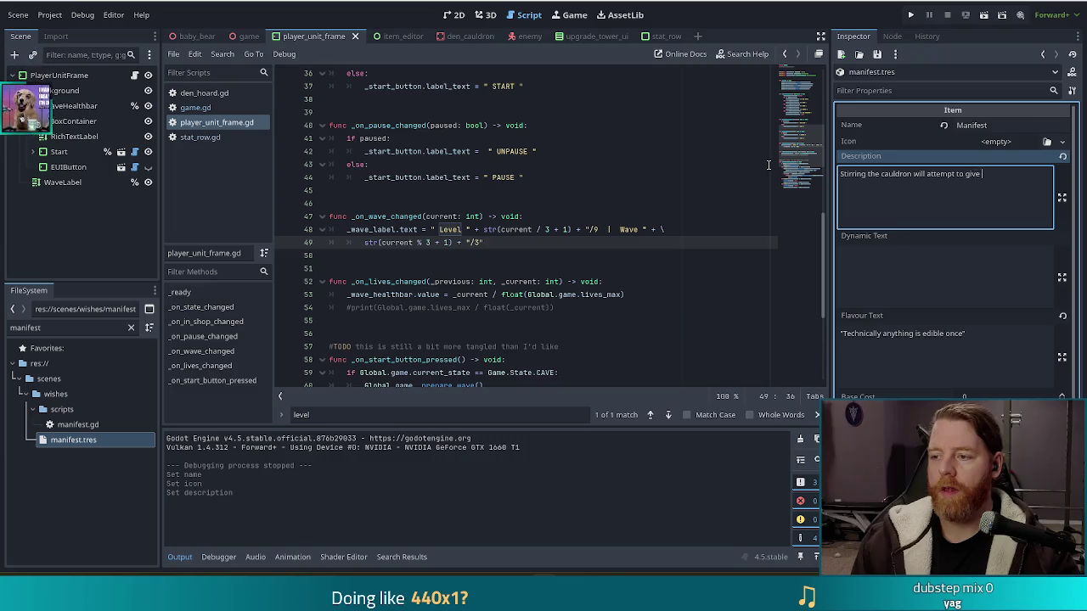
pyautogui.write(' you the first held ')
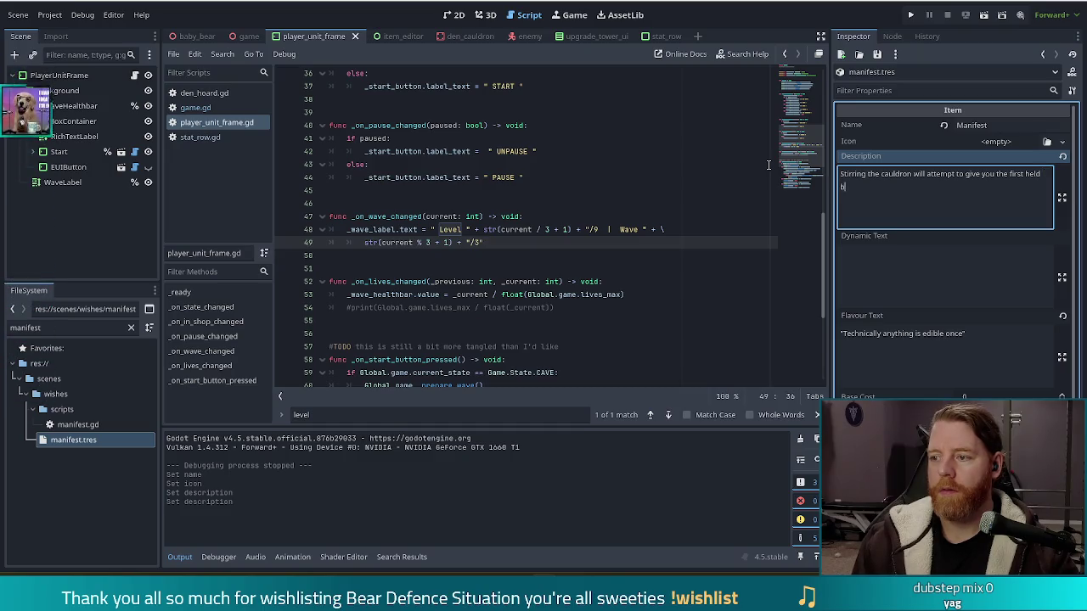
pyautogui.write('bottled spell')
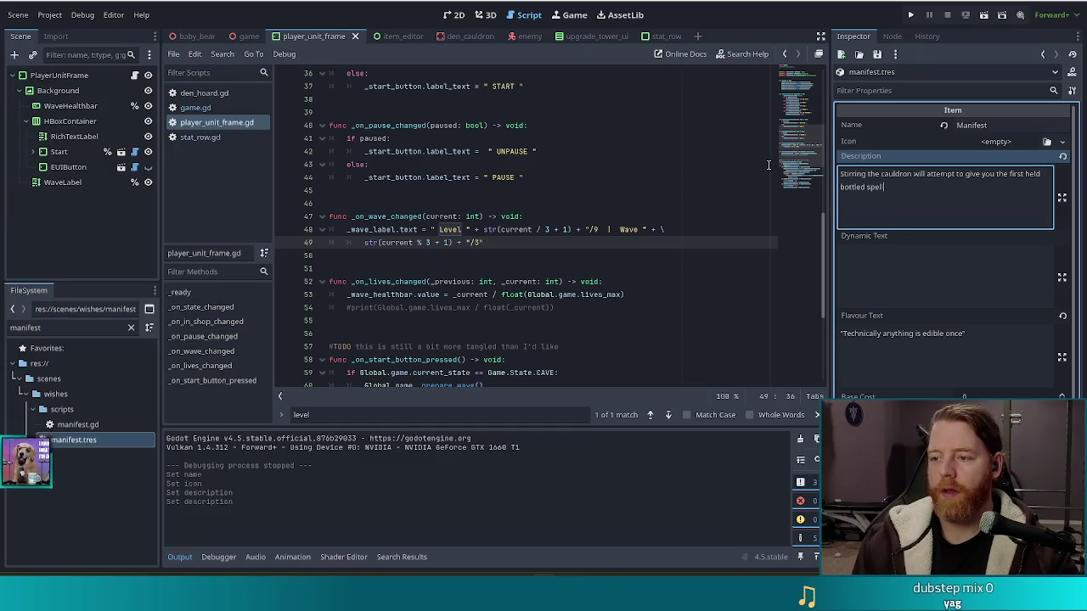
pyautogui.write(' in your inventory')
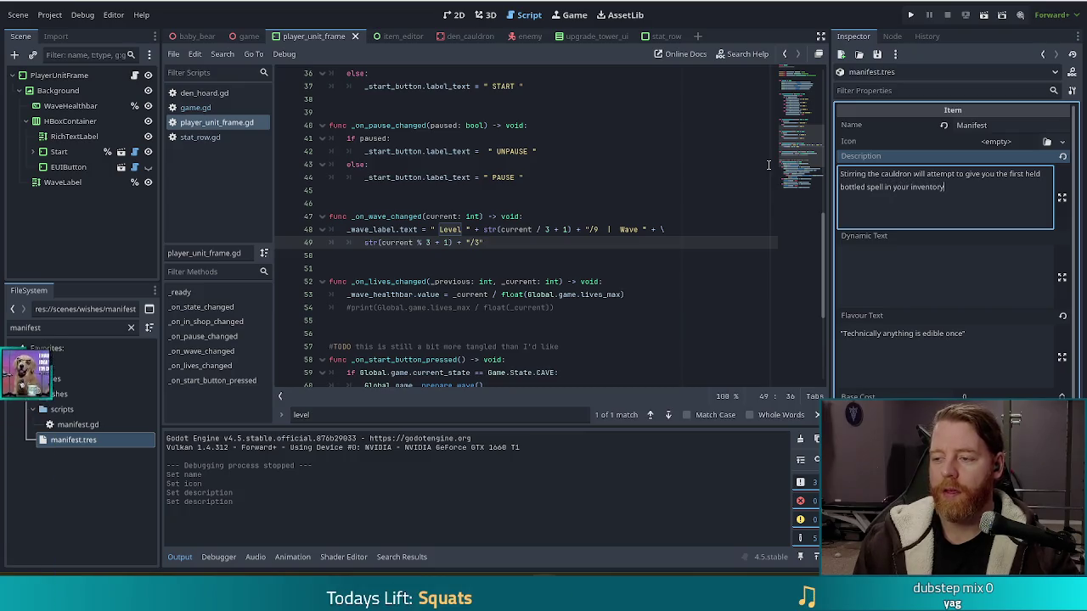
# Clear the leftover agar plate flavour text from manifest.tres
pyautogui.click(929, 337)
pyautogui.hotkey('ctrl', 'a')
pyautogui.press('BackSpace')
pyautogui.click(917, 199)
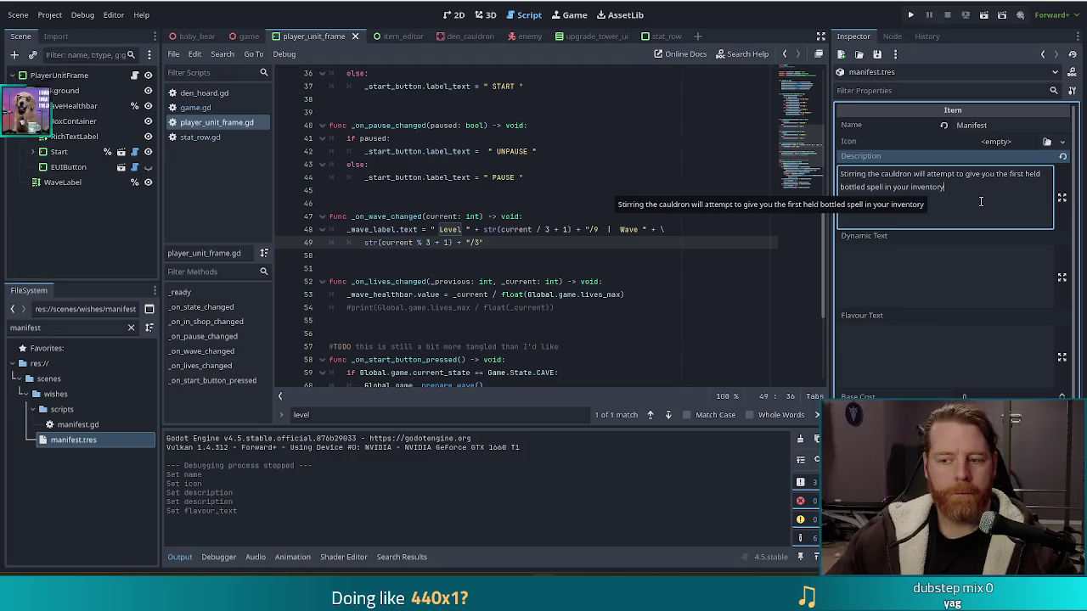
pyautogui.scroll(-2, 976, 212)
pyautogui.click(103, 424)
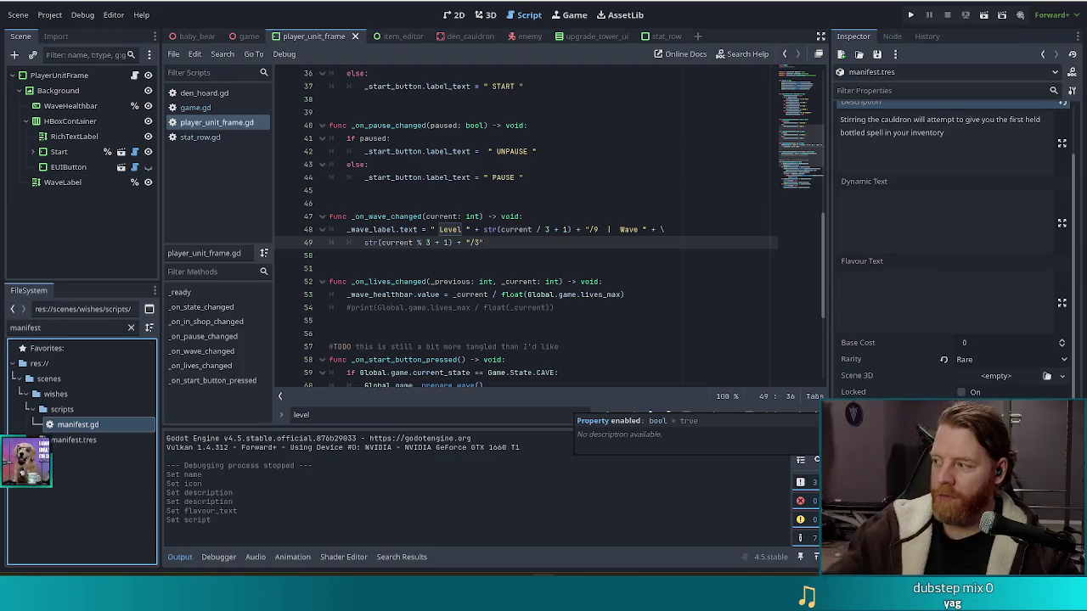
# Add a full stop after 'inventory' at the end of the Manifest description
pyautogui.scroll(2, 957, 174)
pyautogui.click(956, 174)
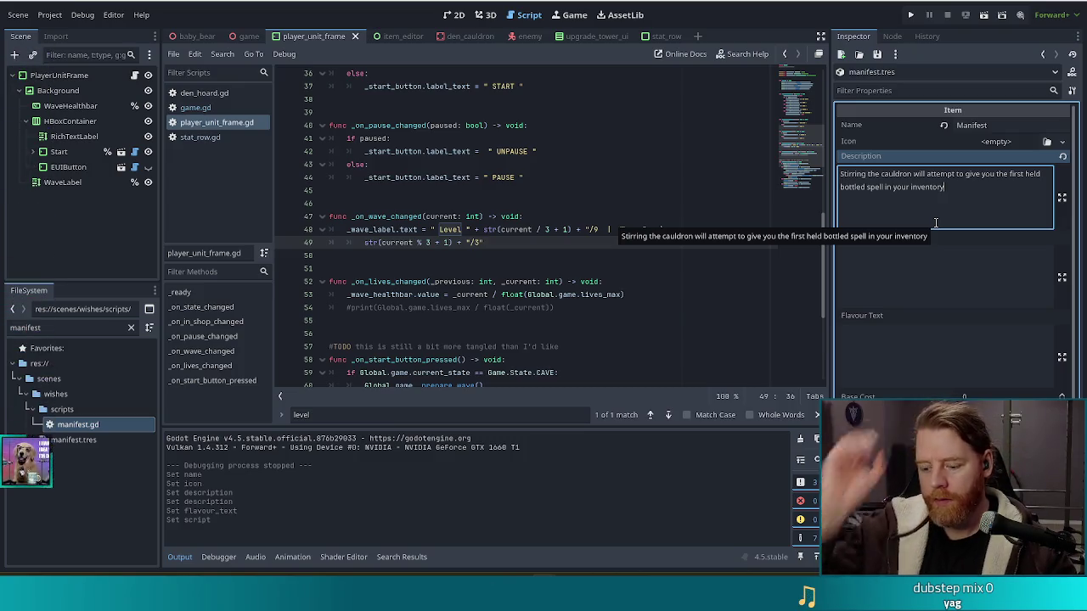
pyautogui.write('.')
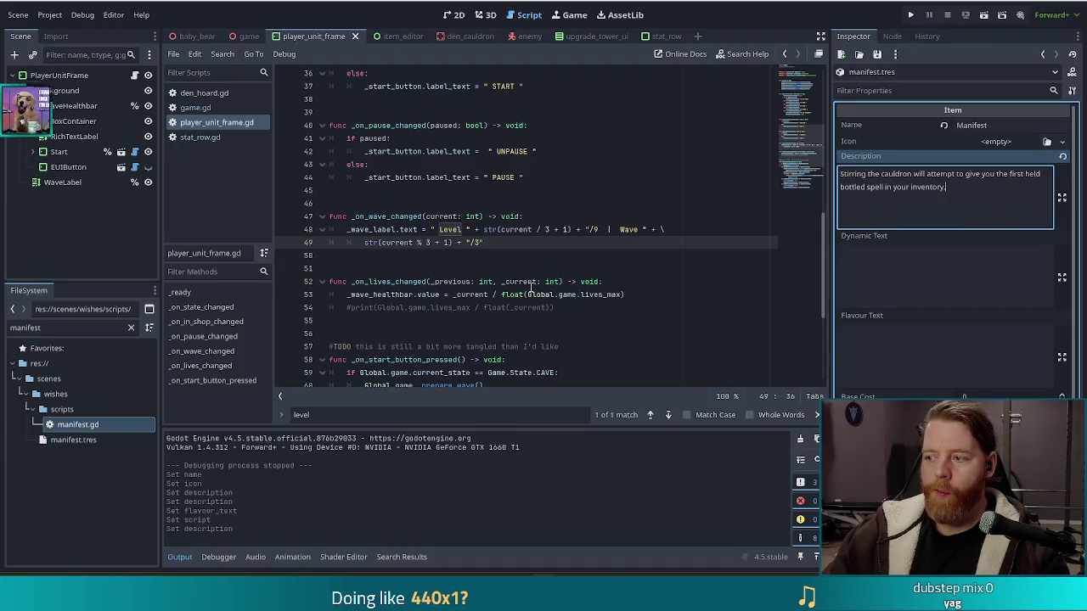
pyautogui.doubleClick(77, 425)
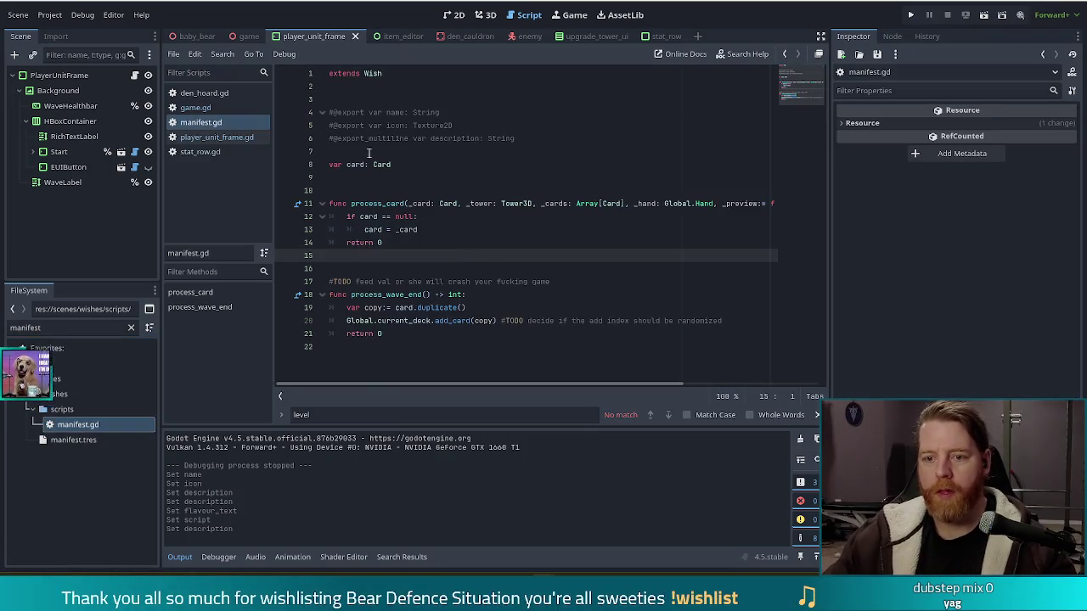
# Cut manifest.gd down to 'extends Wish' plus '#class_name Manifest' and save it
pyautogui.moveTo(420, 346)
pyautogui.mouseDown()
pyautogui.moveTo(356, 162)
pyautogui.moveTo(319, 112)
pyautogui.mouseUp()
pyautogui.press('BackSpace')
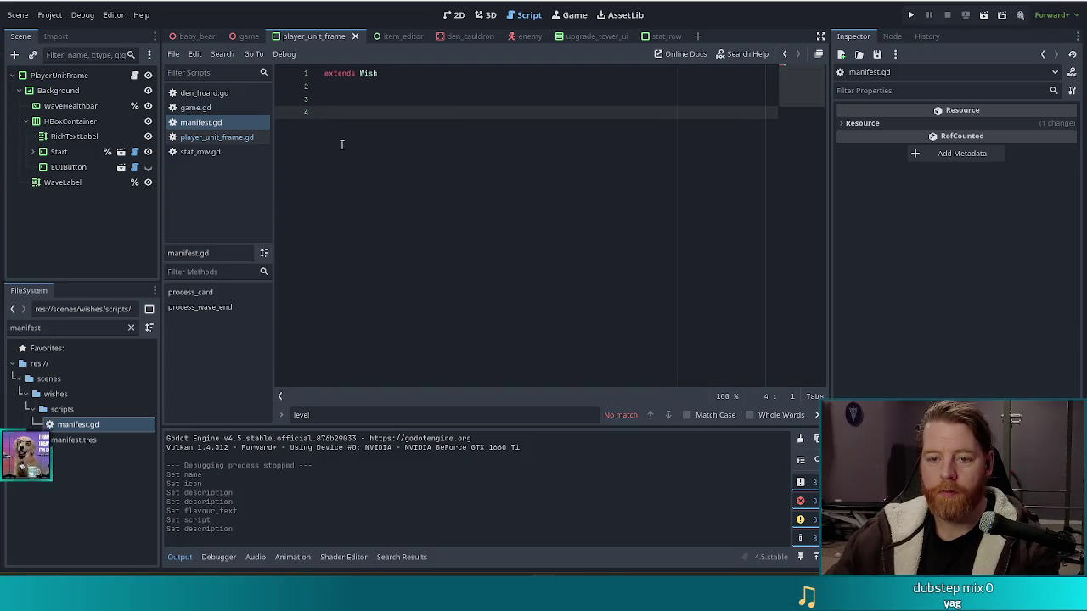
pyautogui.hotkey('ctrl', 's')
pyautogui.press('BackSpace')
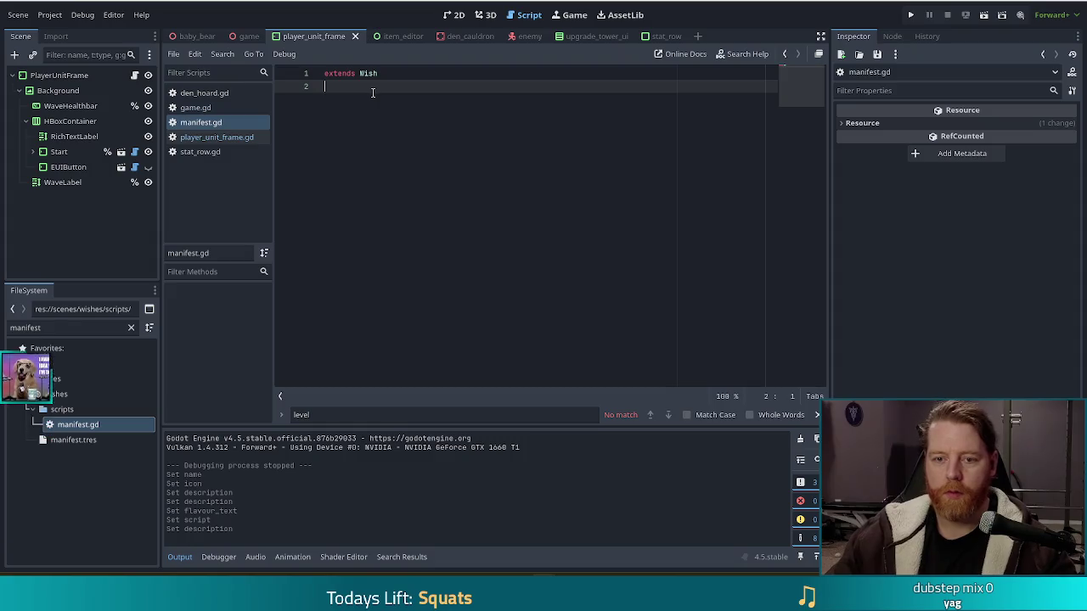
pyautogui.write('#class_name Manifest')
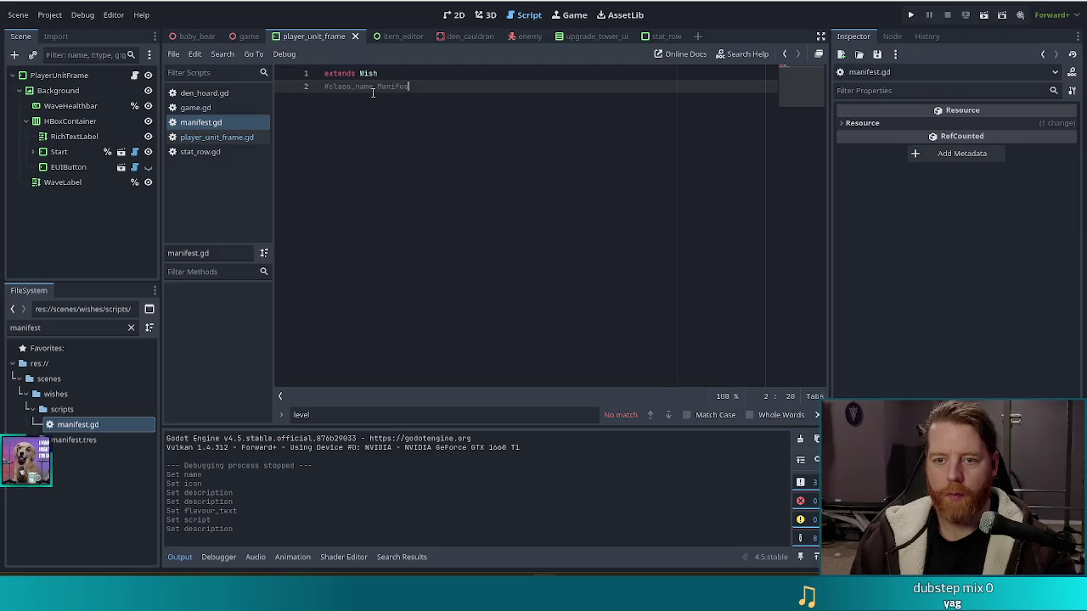
pyautogui.hotkey('ctrl', 's')
pyautogui.keyDown('ctrl'); pyautogui.click(368, 73); pyautogui.keyUp('ctrl')
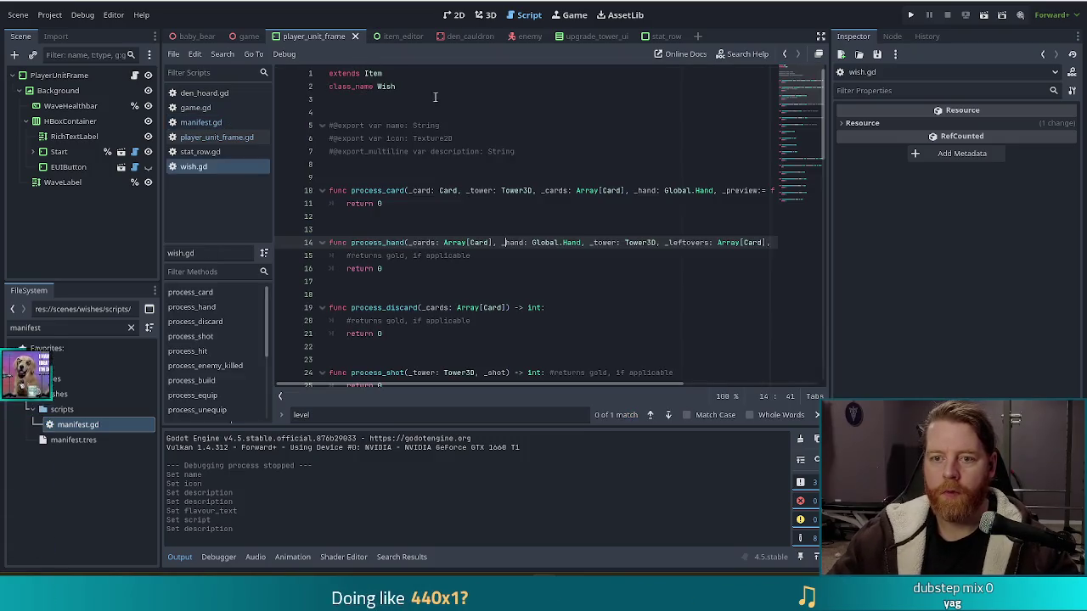
# Scroll to the end of wish.gd and add a blank line after count_retriggers
pyautogui.click(487, 163)
pyautogui.scroll(-6, 557, 236)
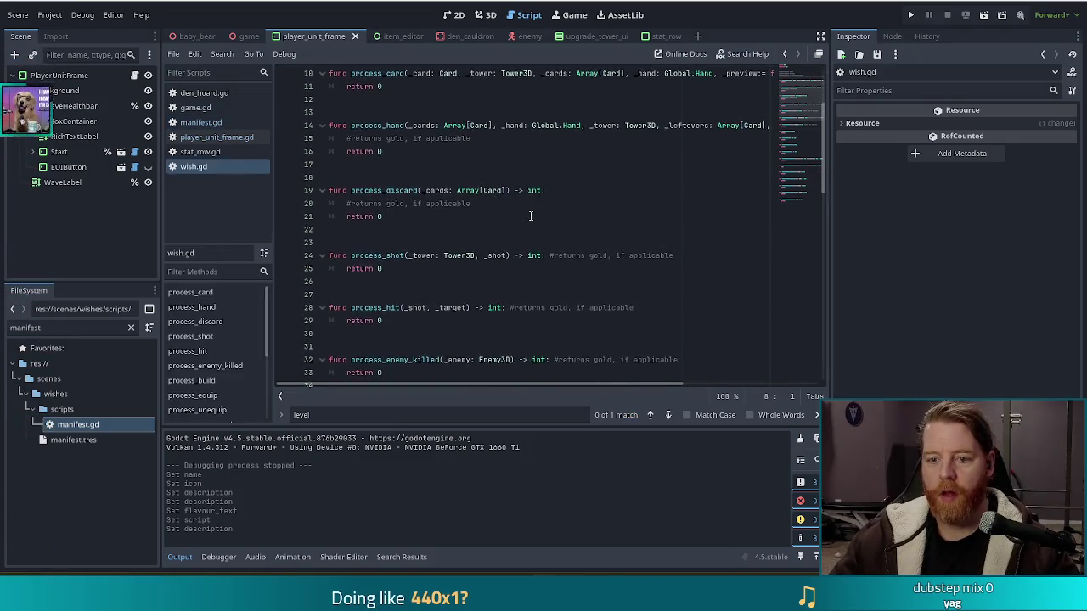
pyautogui.scroll(-3, 473, 149)
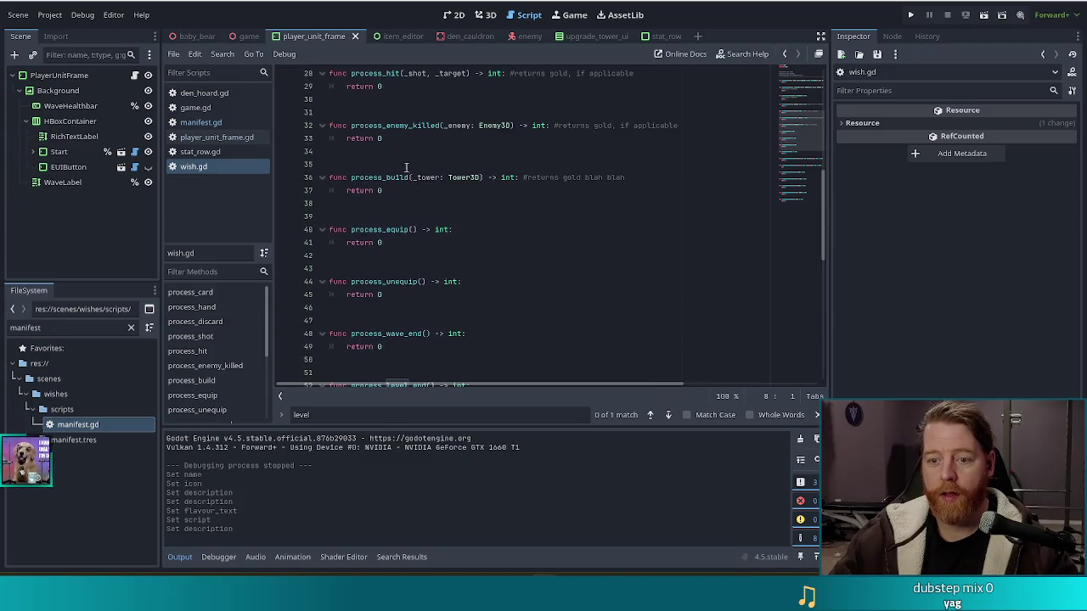
pyautogui.scroll(-2, 427, 177)
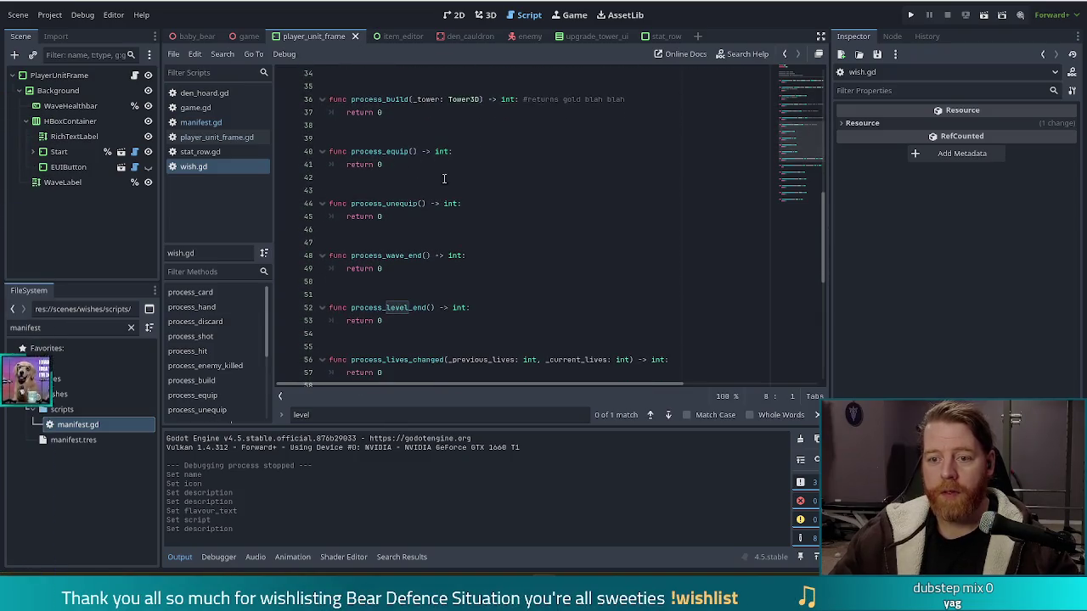
pyautogui.scroll(-2, 413, 226)
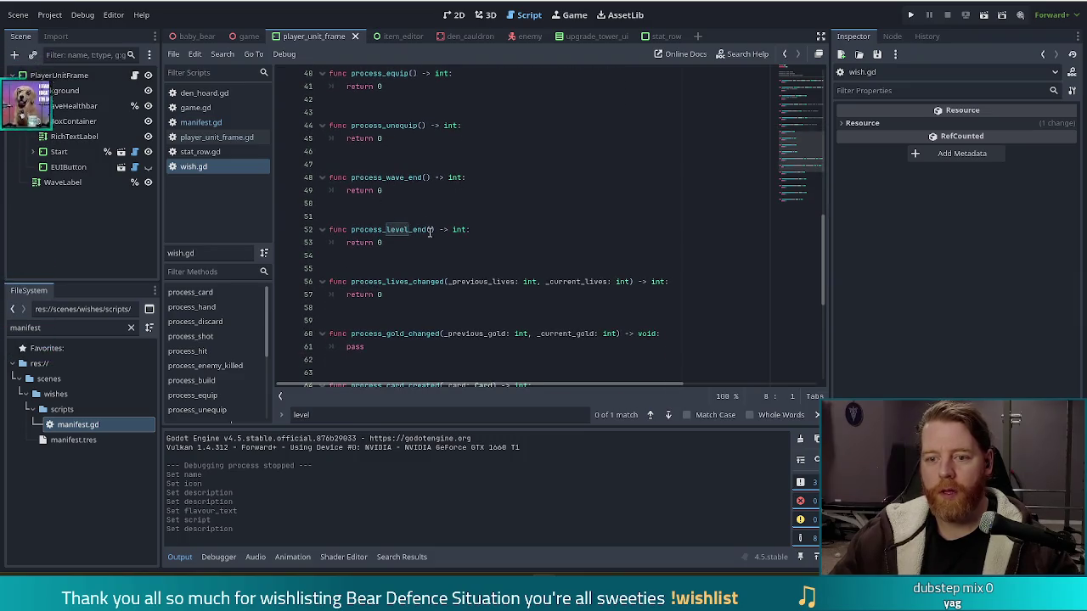
pyautogui.scroll(-3, 427, 246)
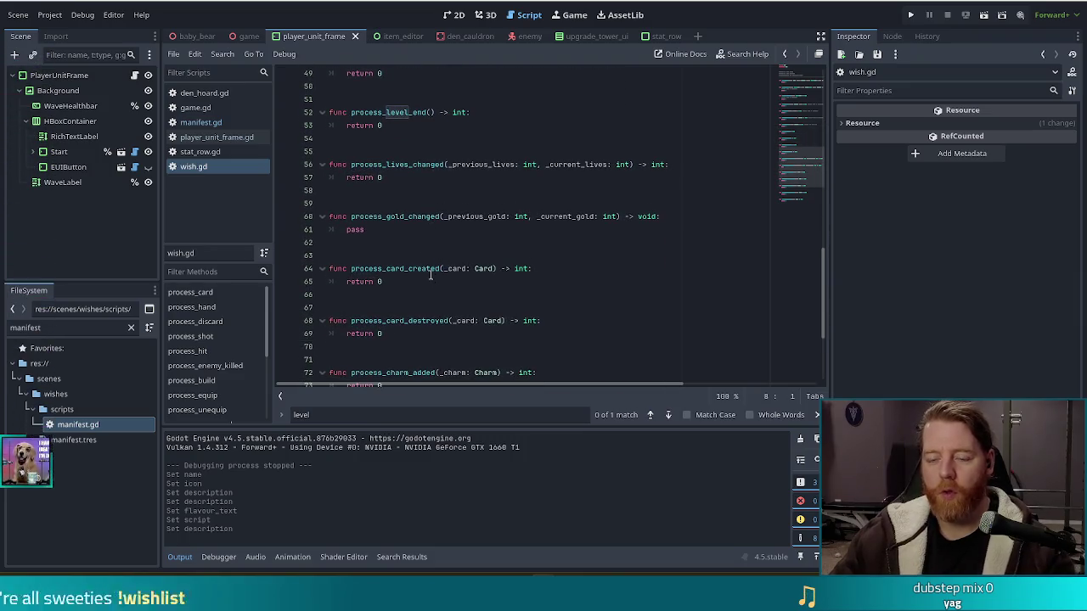
pyautogui.scroll(-4, 437, 261)
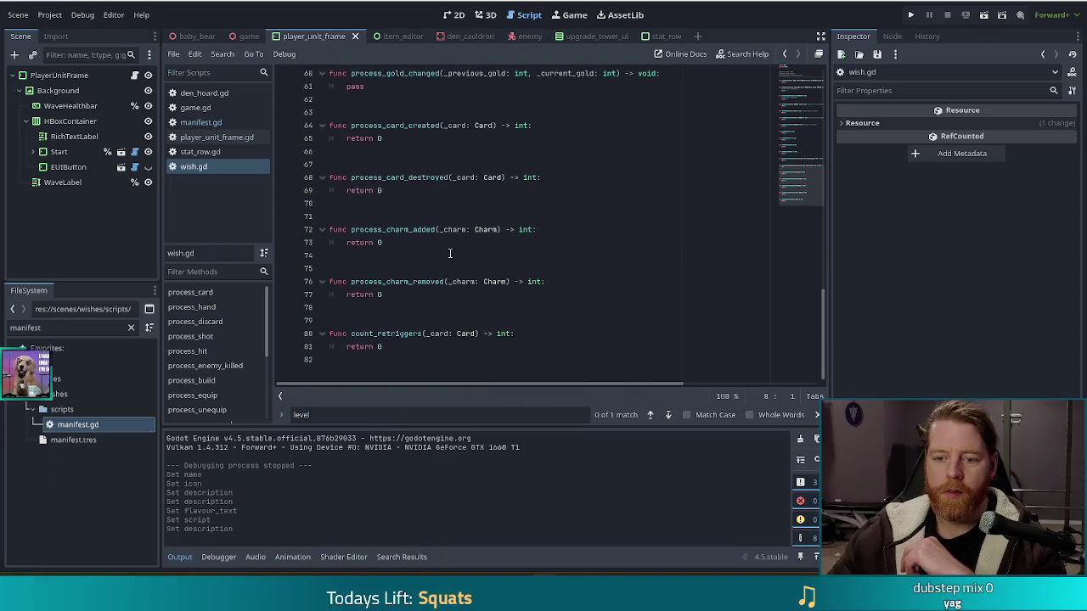
pyautogui.click(436, 355)
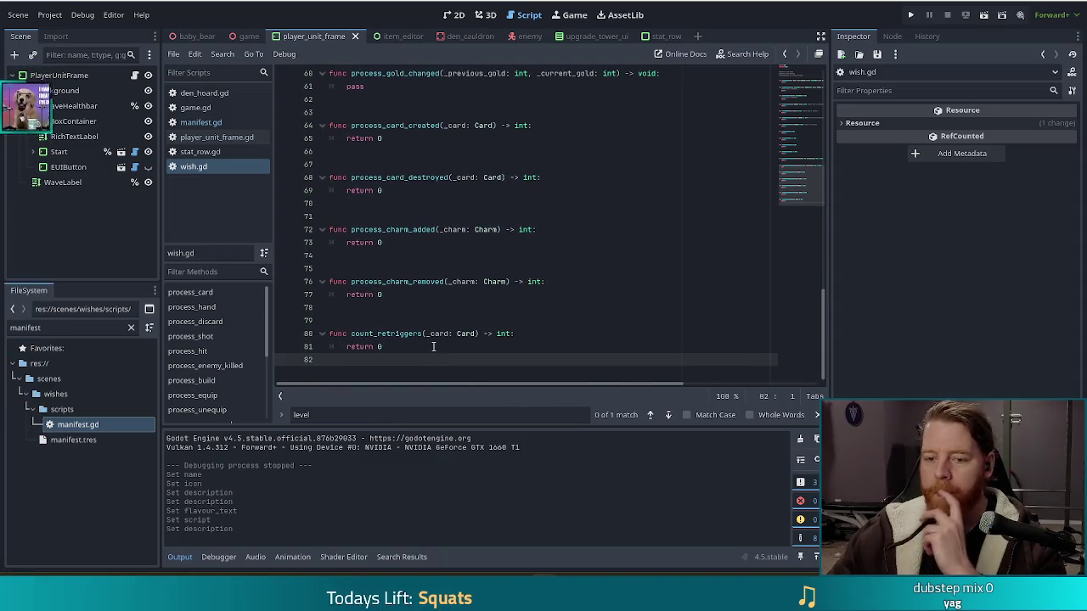
pyautogui.press('Return')
pyautogui.press('Return')
# Write 'func process_stir() -> int:' with 'return 0' at the end of wish.gd and save
pyautogui.write('fu')
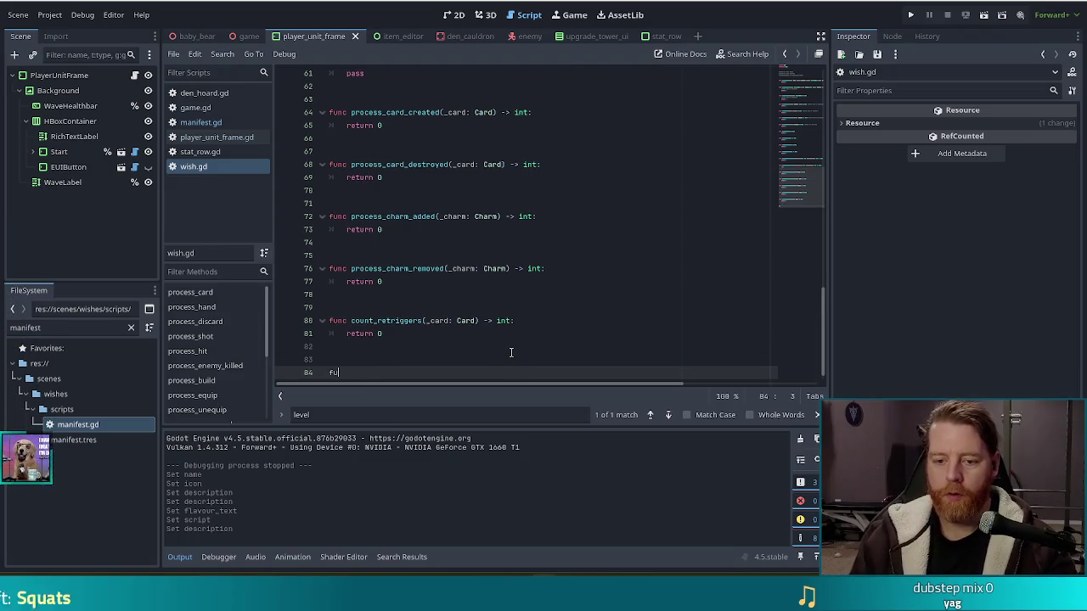
pyautogui.write('nc ')
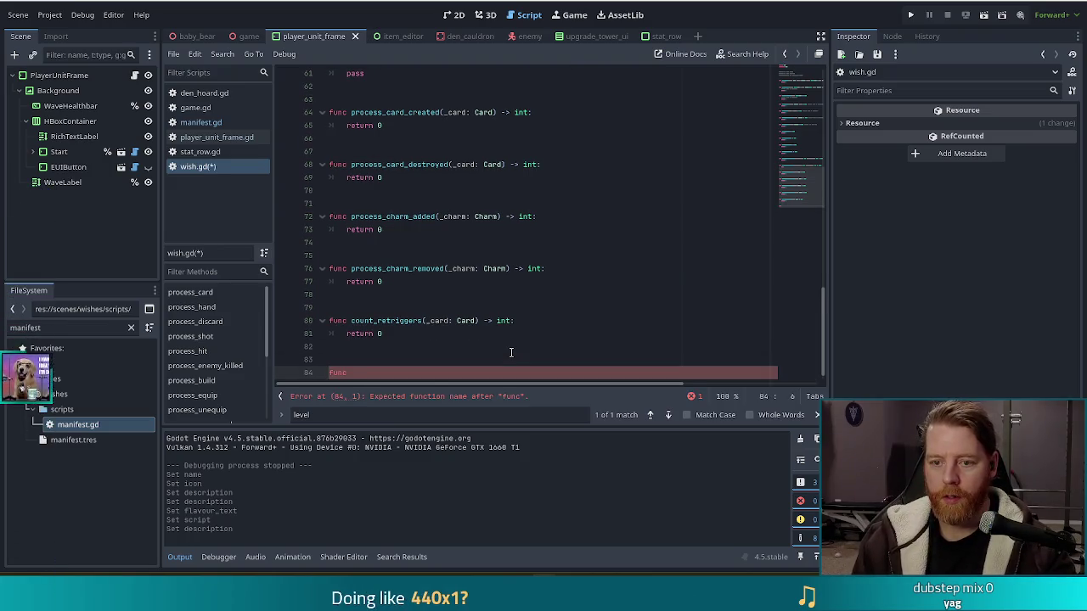
pyautogui.write('process_stir')
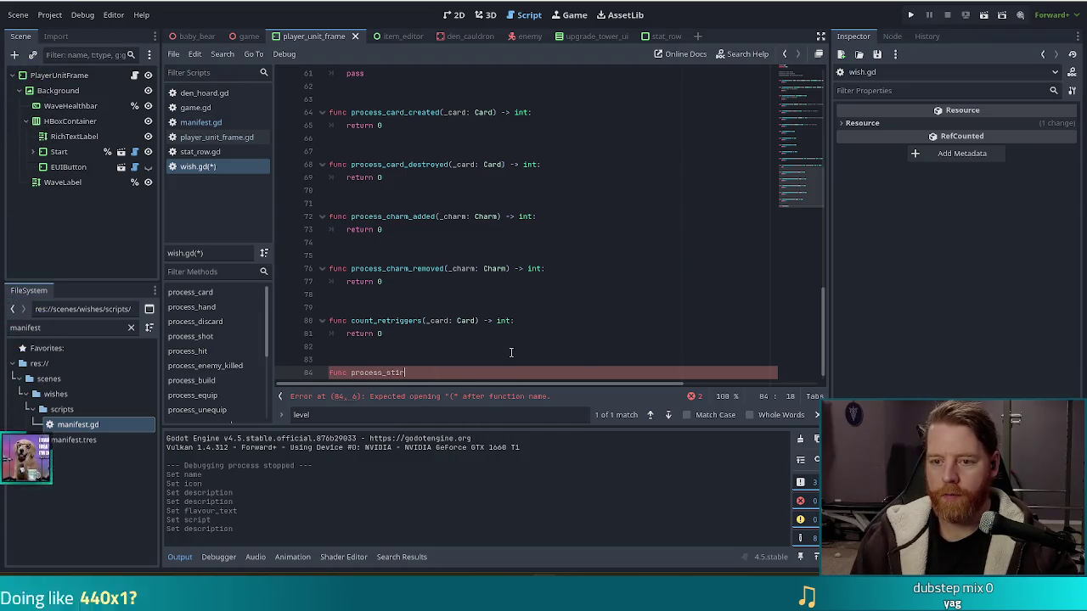
pyautogui.write('(')
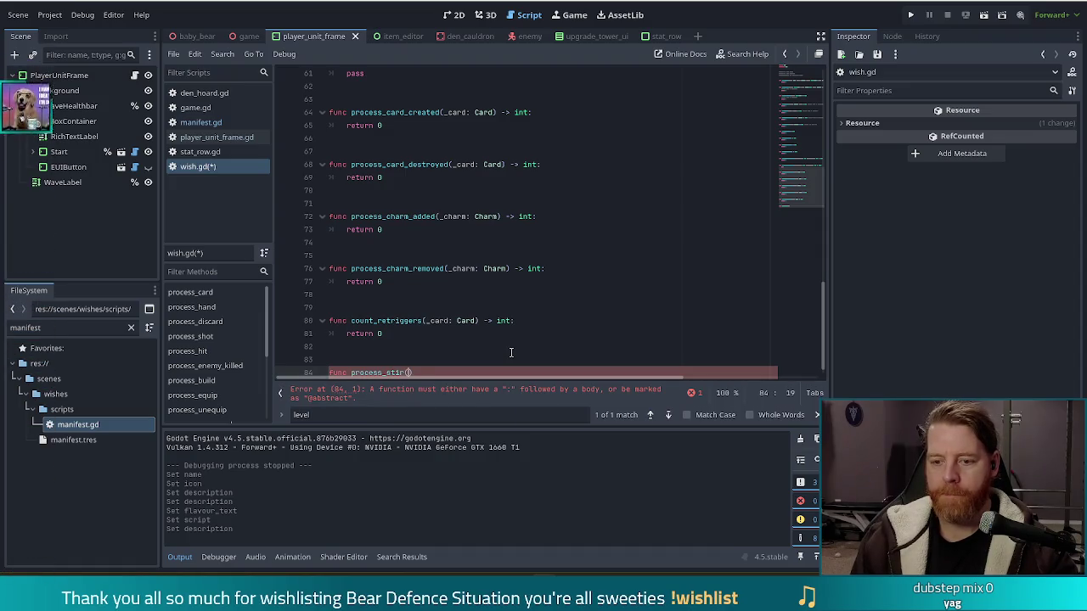
pyautogui.write(')')
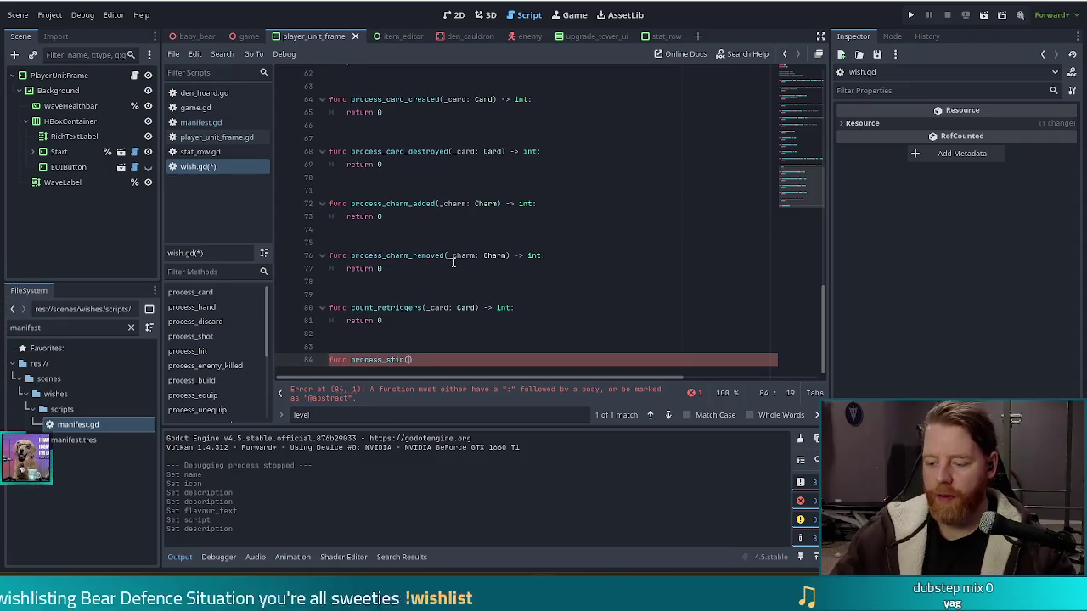
pyautogui.write(' -> int')
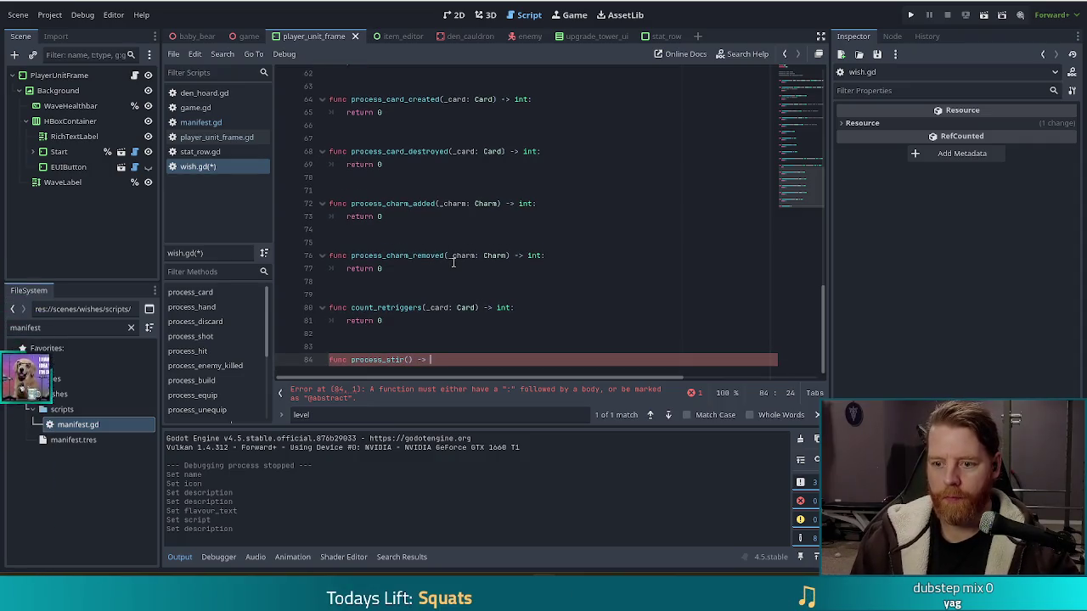
pyautogui.write(':')
pyautogui.press('Return')
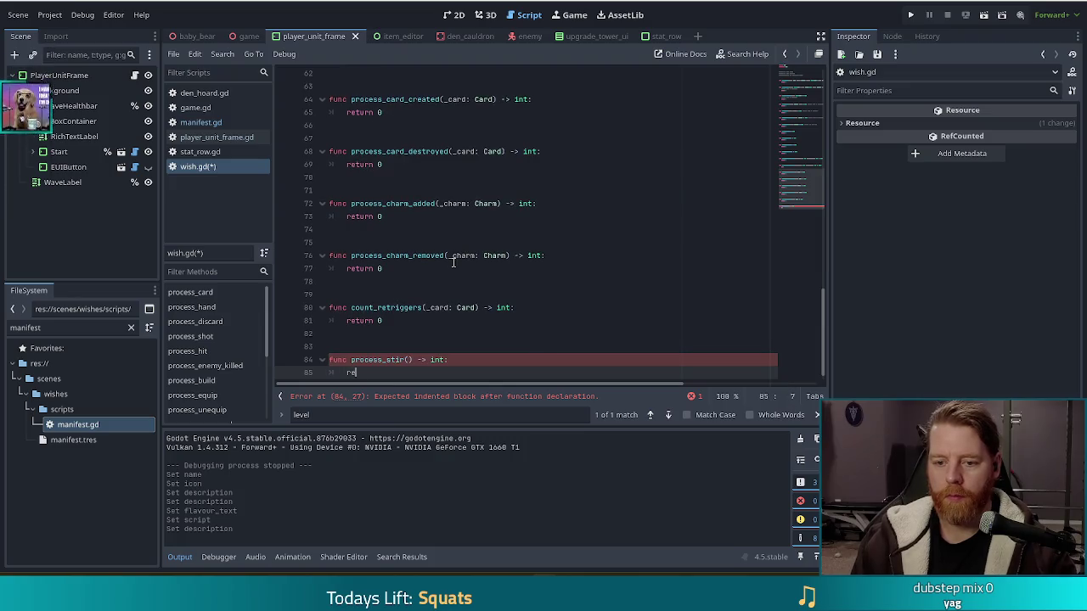
pyautogui.write('turn 0')
pyautogui.hotkey('ctrl', 's')
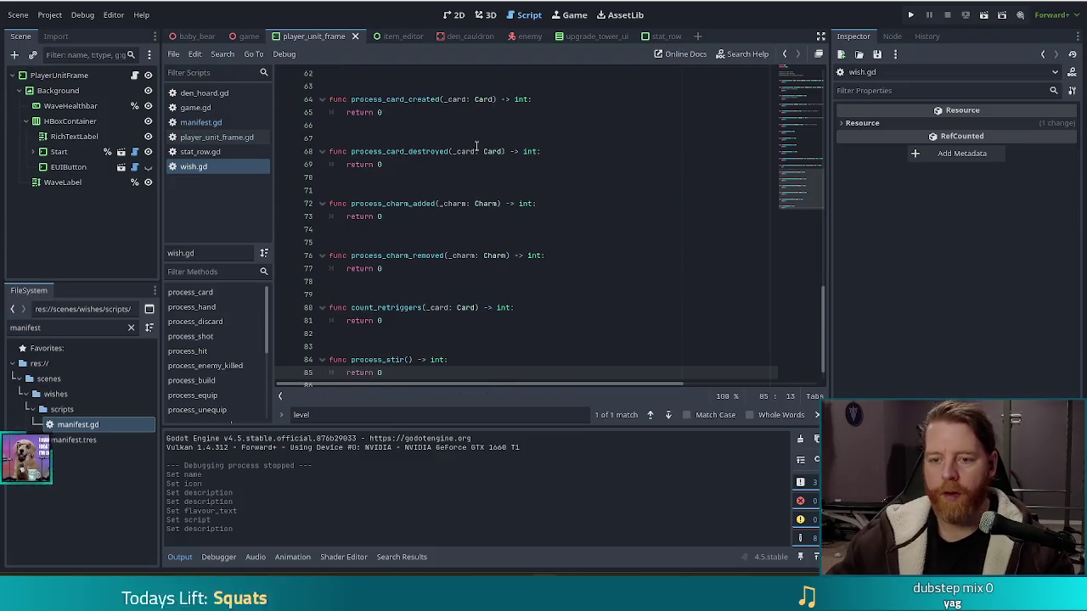
pyautogui.scroll(5, 448, 208)
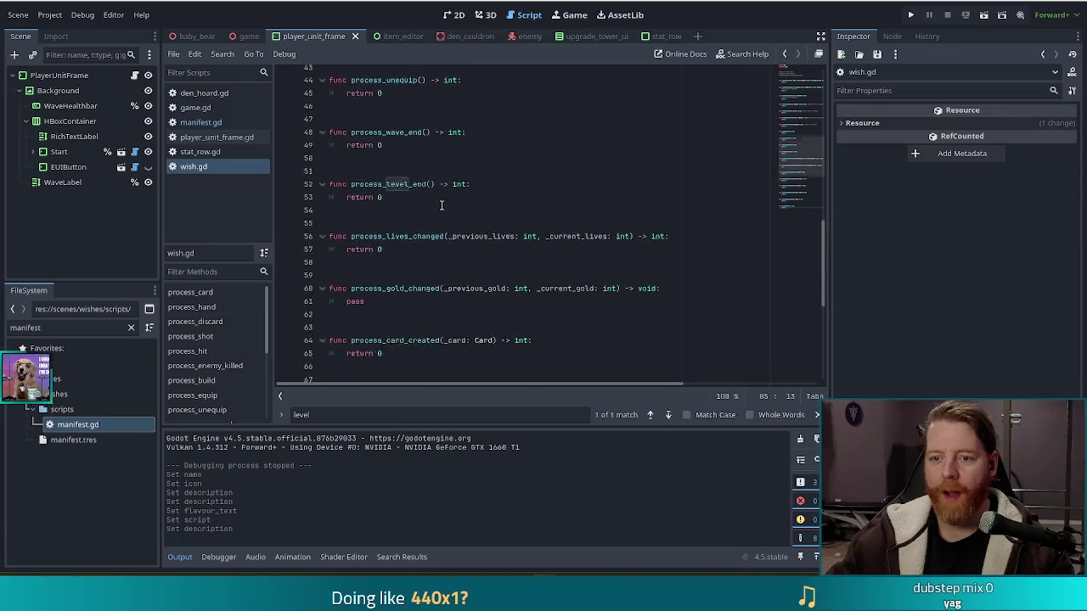
pyautogui.scroll(-5, 446, 207)
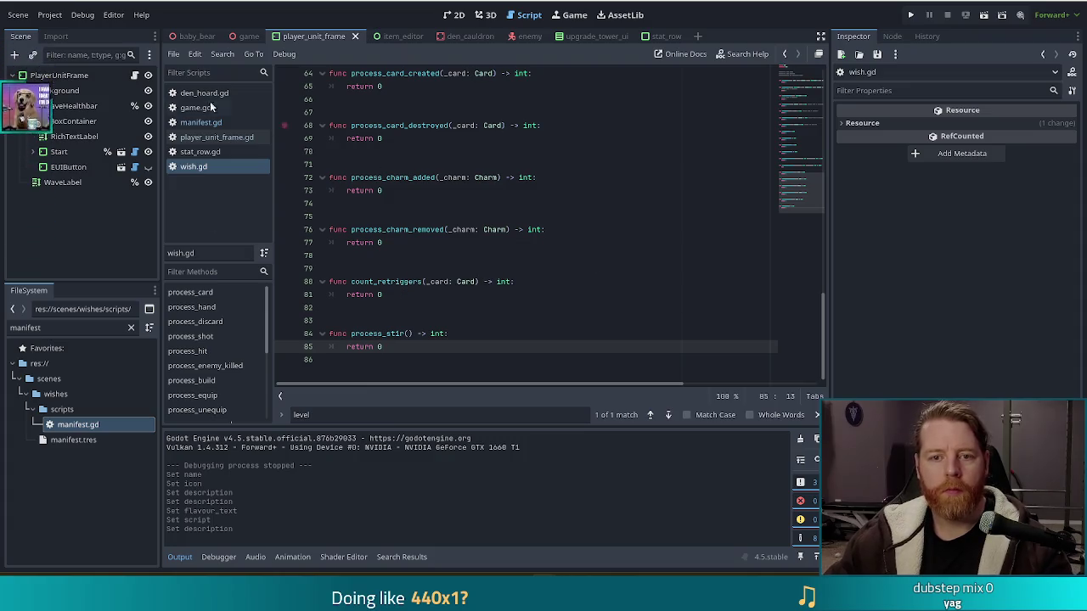
pyautogui.doubleClick(25, 328)
# Filter for 'cauld' and open den_cauldron.gd at _on_stir_button_pressed
pyautogui.write('cauld')
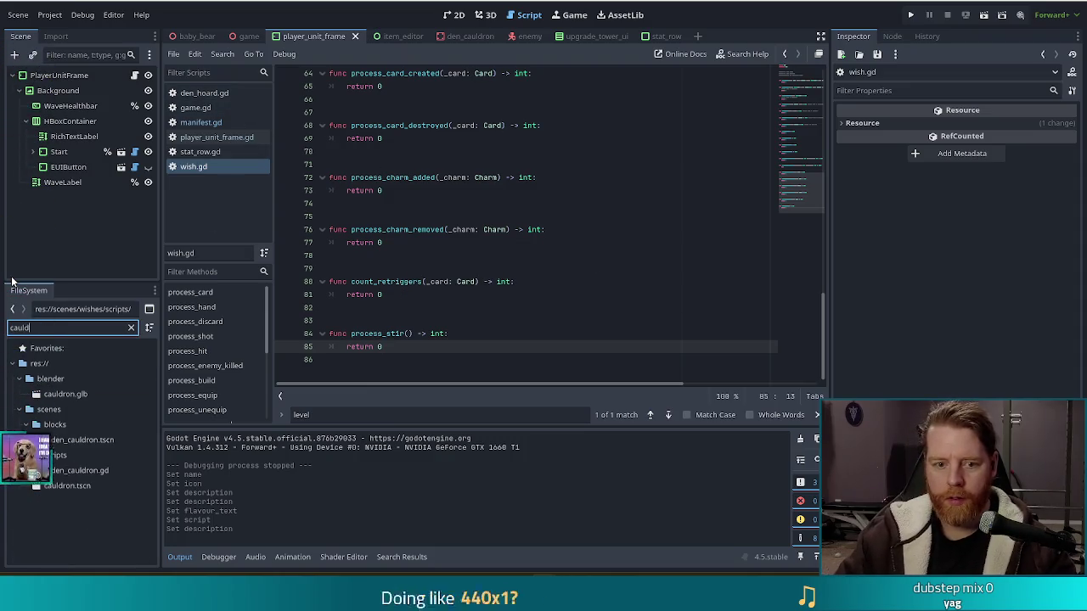
pyautogui.doubleClick(75, 470)
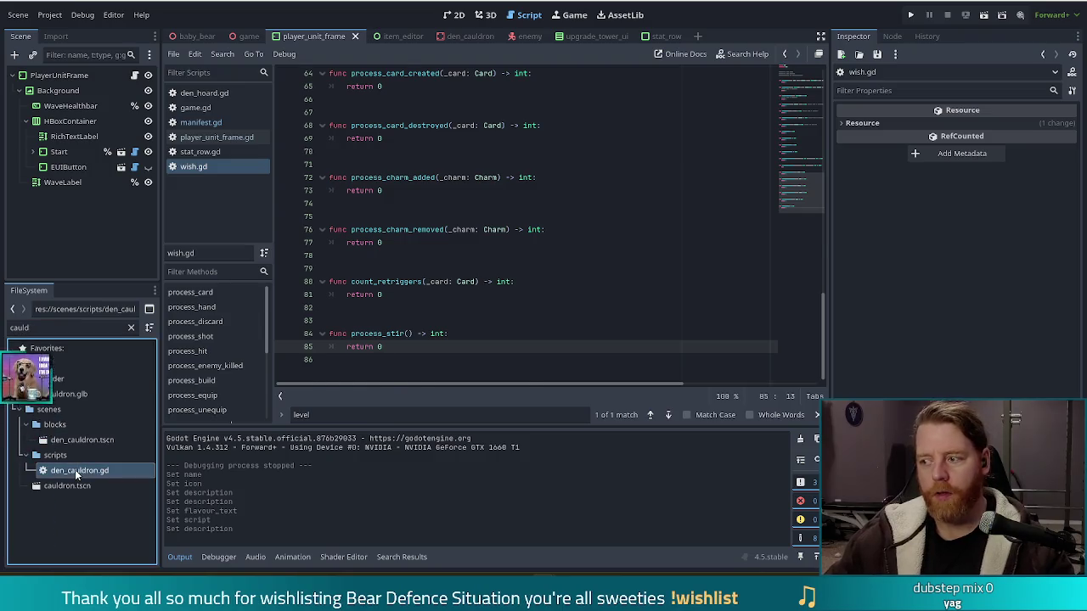
pyautogui.click(556, 281)
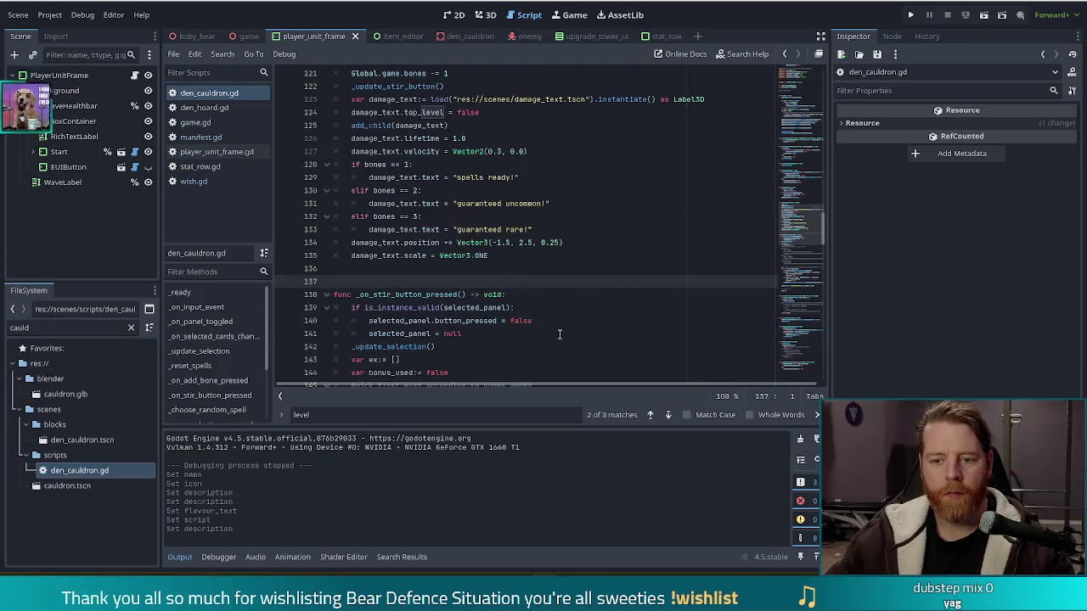
pyautogui.click(450, 294)
pyautogui.scroll(-3, 446, 301)
pyautogui.scroll(-2, 446, 302)
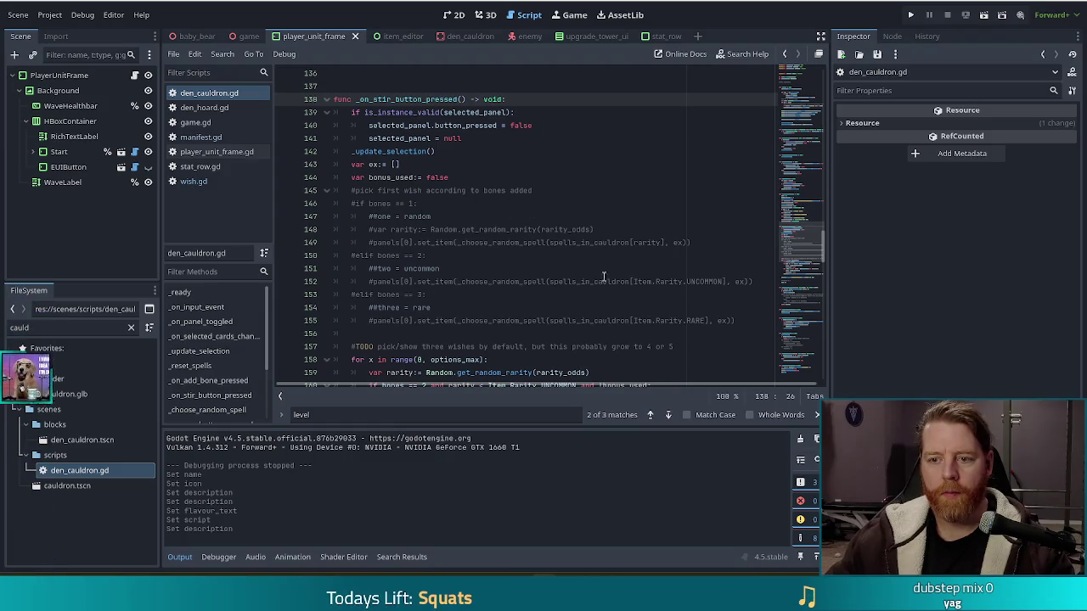
pyautogui.moveTo(745, 319)
pyautogui.mouseDown()
pyautogui.moveTo(671, 204)
pyautogui.moveTo(633, 179)
pyautogui.mouseUp()
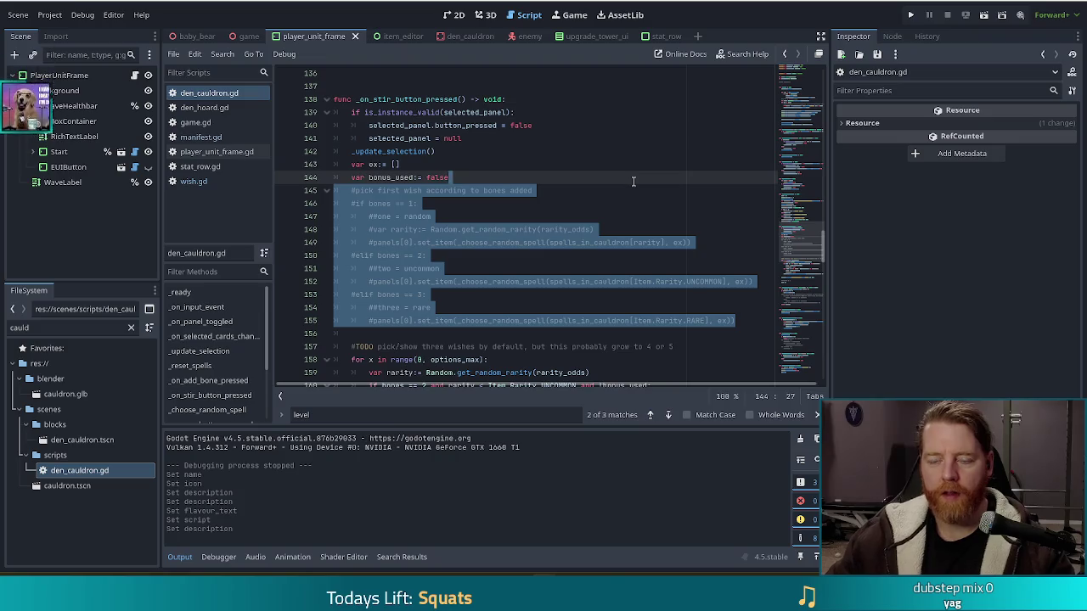
# Delete the commented-out wish-selection block and the TODO comment line, then save den_cauldron.gd
pyautogui.press('Delete')
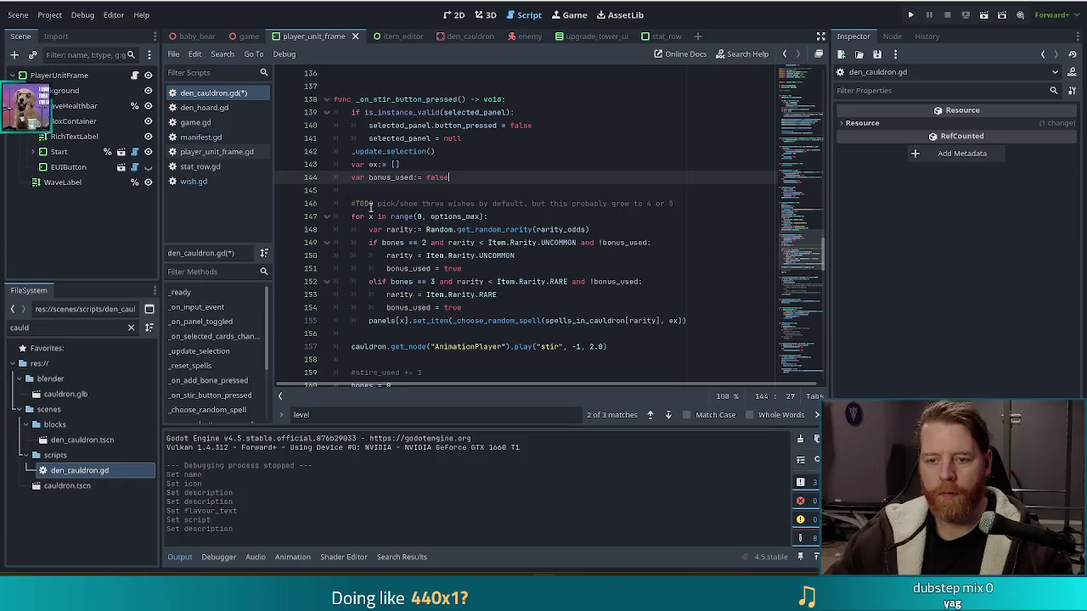
pyautogui.doubleClick(364, 203)
pyautogui.press('BackSpace')
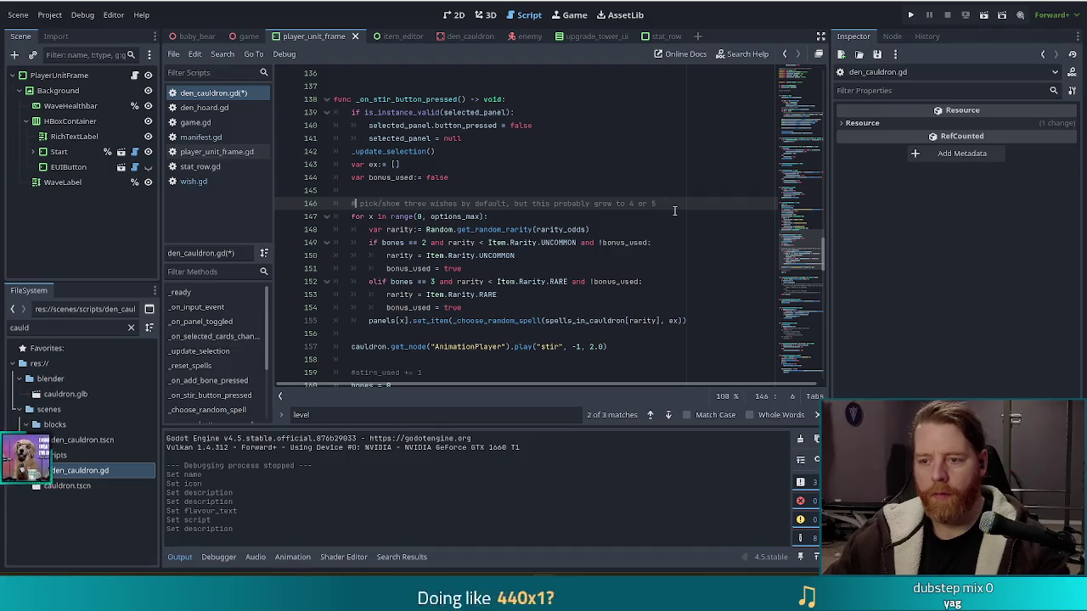
pyautogui.moveTo(671, 204); pyautogui.dragTo(360, 204)
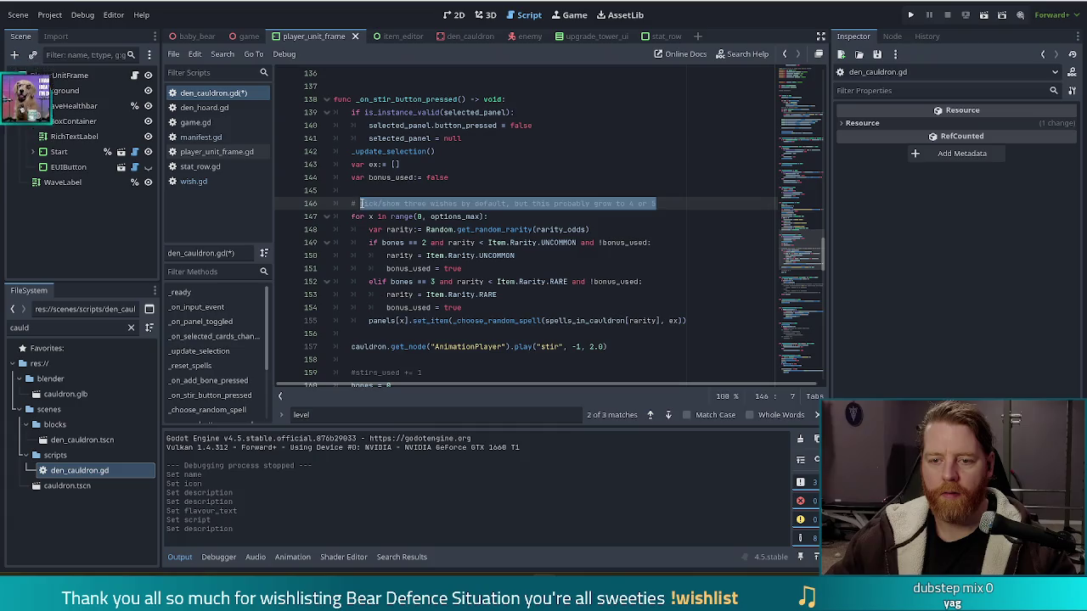
pyautogui.click(361, 204)
pyautogui.press('BackSpace')
pyautogui.click(503, 203)
pyautogui.moveTo(661, 208); pyautogui.dragTo(669, 192)
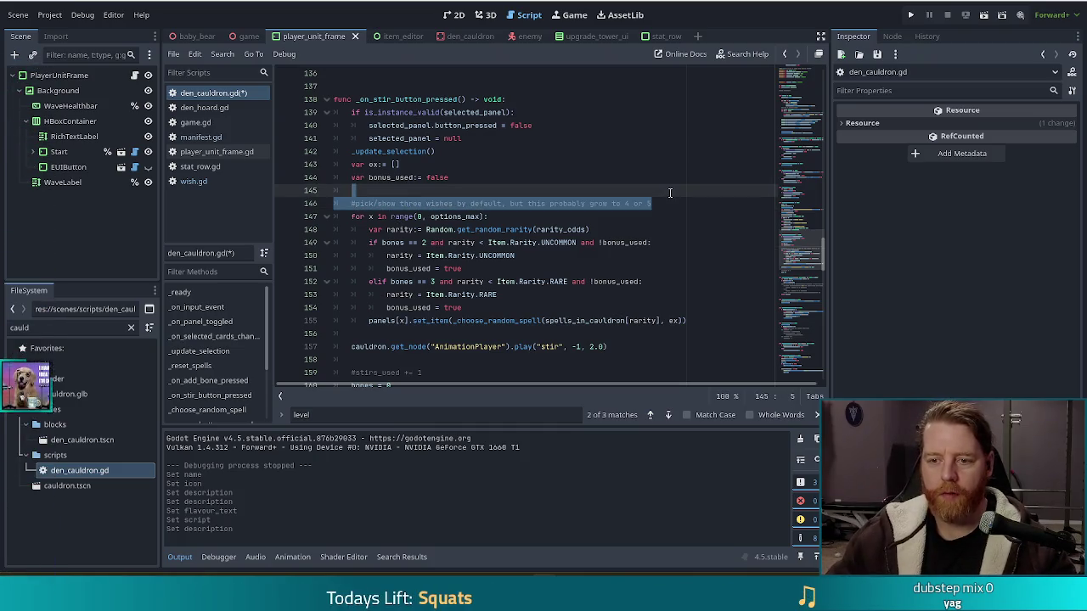
pyautogui.press('BackSpace')
pyautogui.hotkey('ctrl', 's')
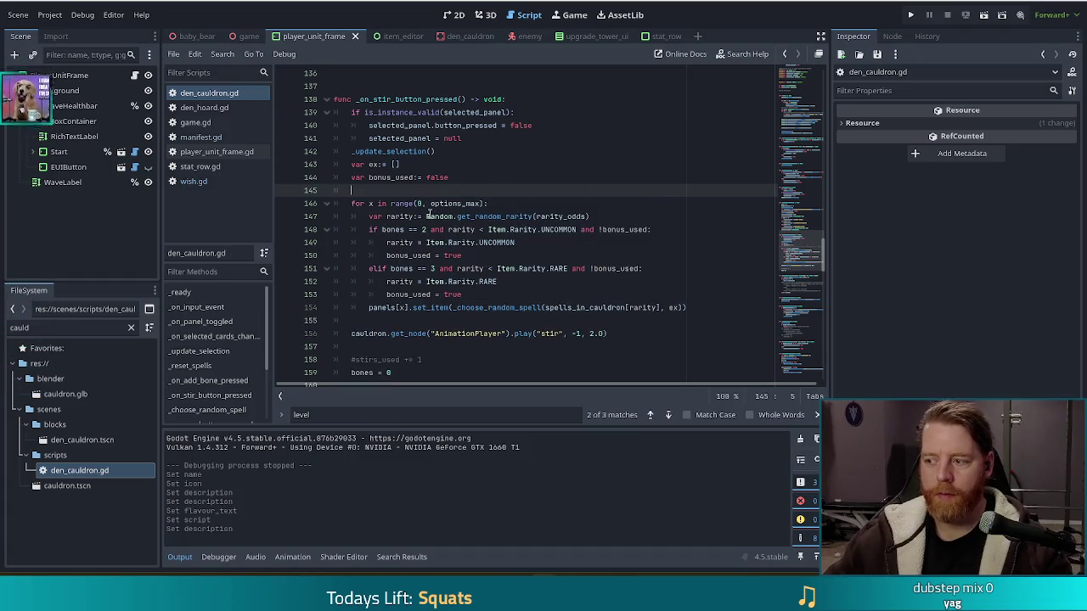
pyautogui.moveTo(431, 216)
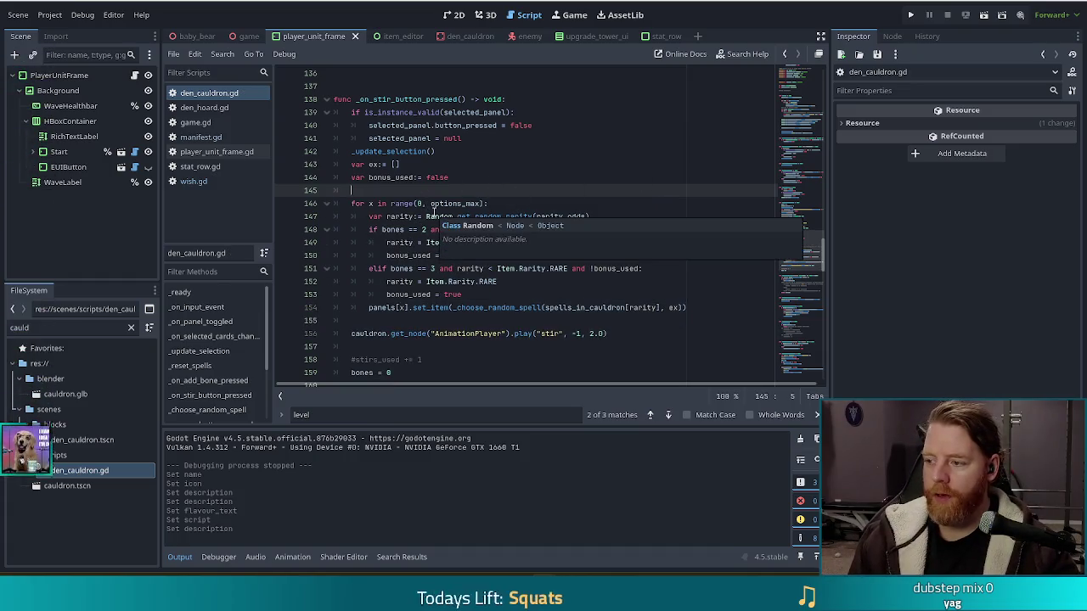
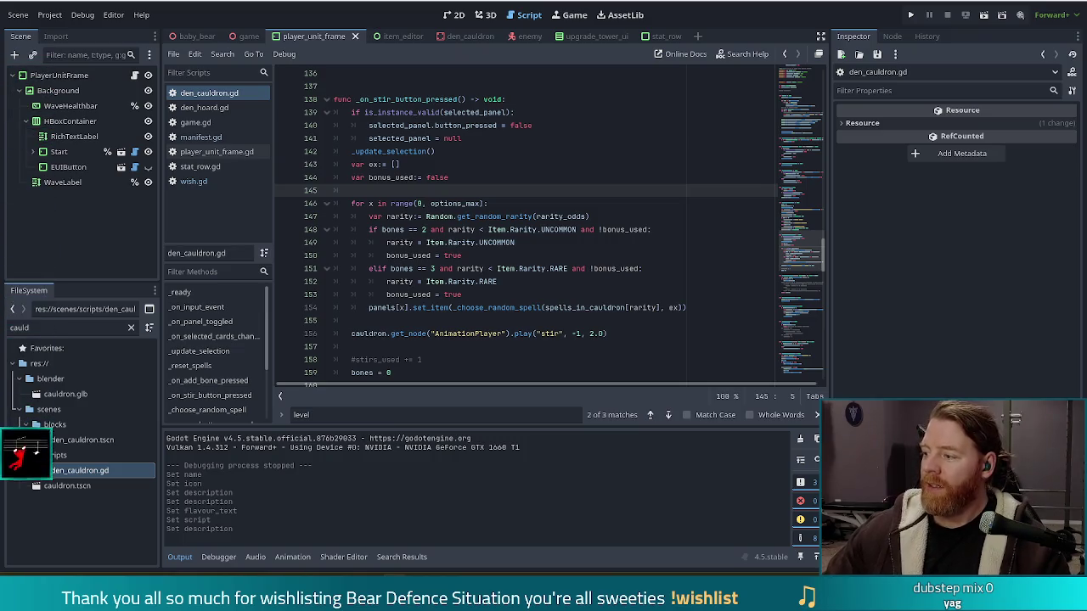
# Switch from the den_cauldron.gd script editor to the Pixel Noir Steam store page in Chrome
pyautogui.hotkey('alt', 'Tab')
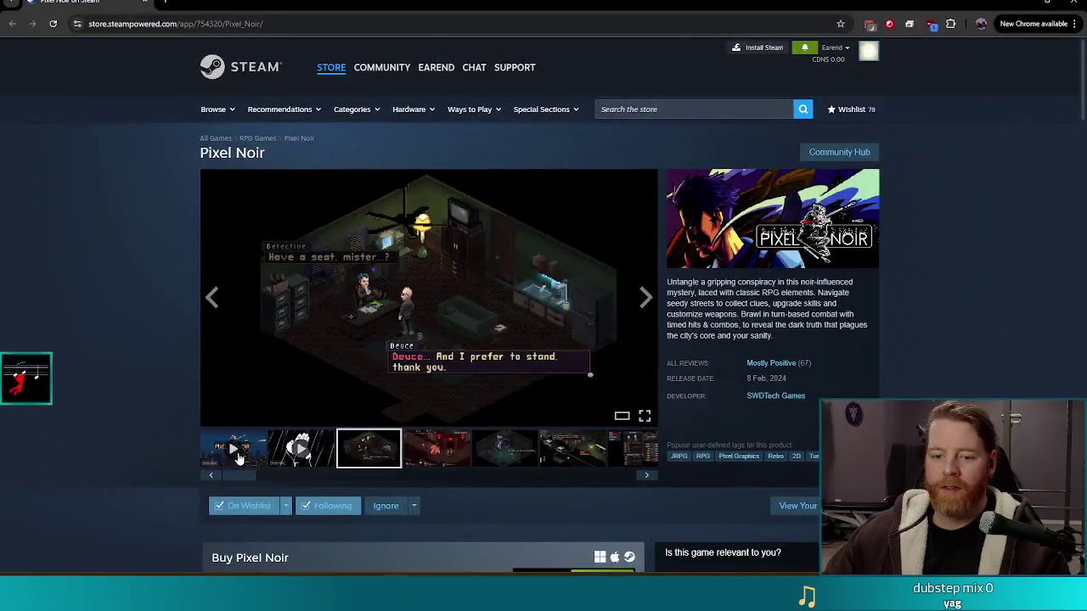
# Play the Pixel Noir trailer full screen, exit full screen, then close the browser
pyautogui.click(238, 459)
pyautogui.click(644, 416)
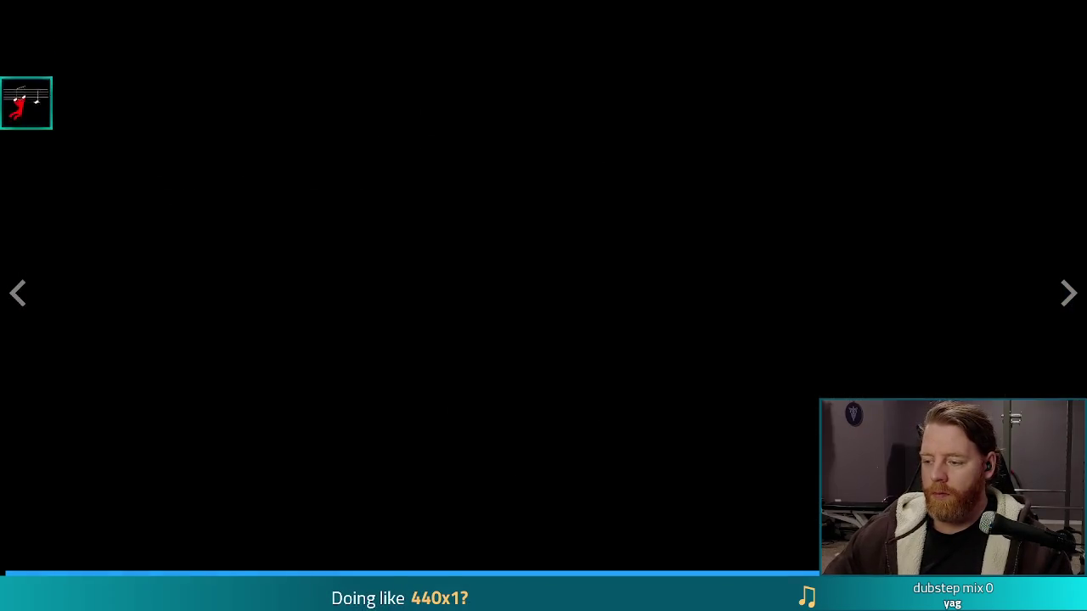
pyautogui.press('Escape')
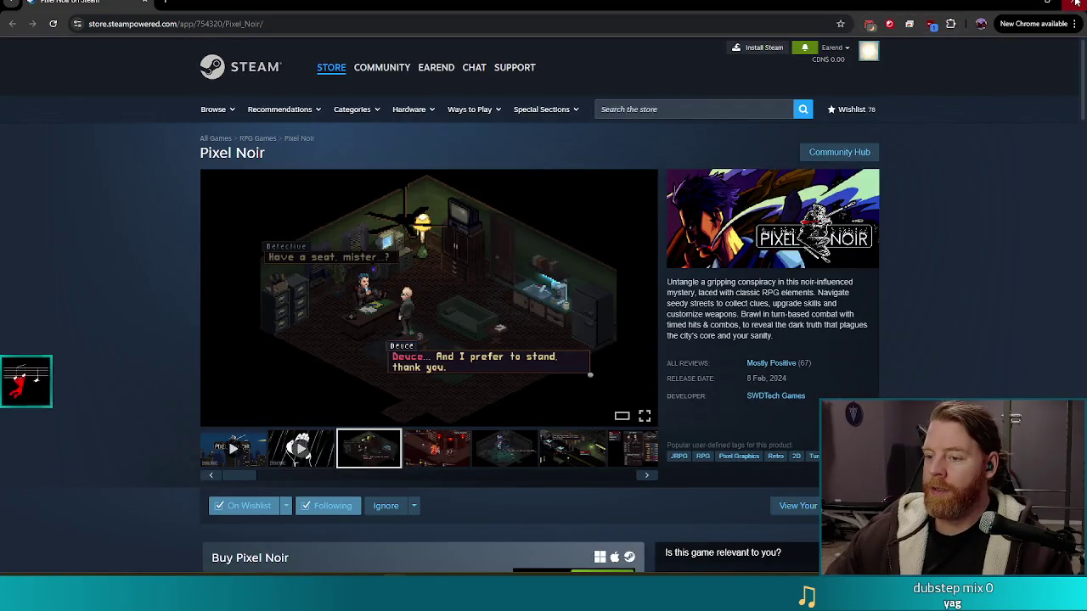
pyautogui.click(1076, 4)
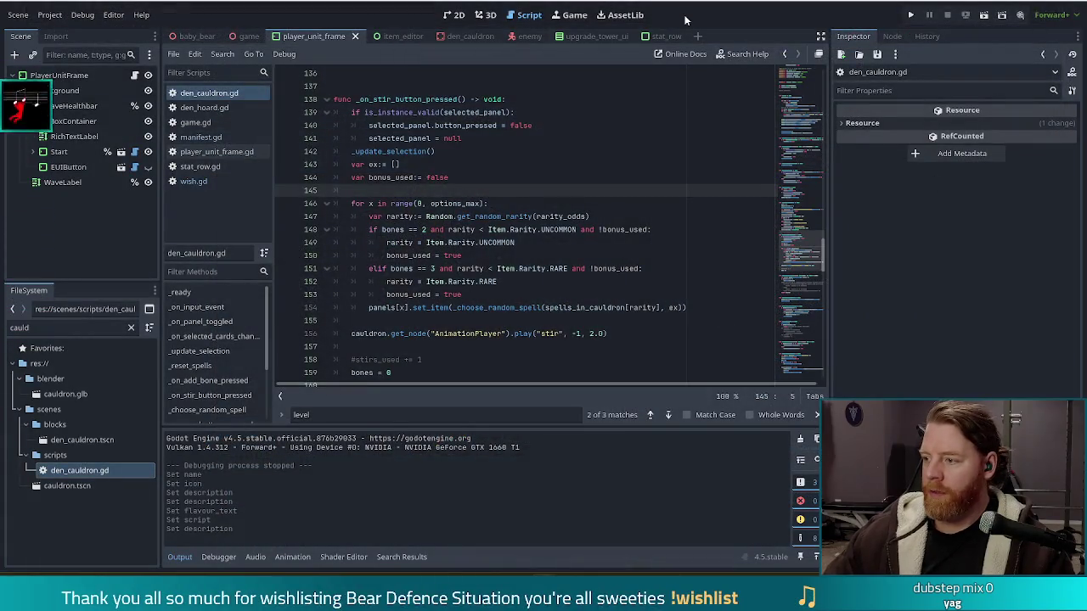